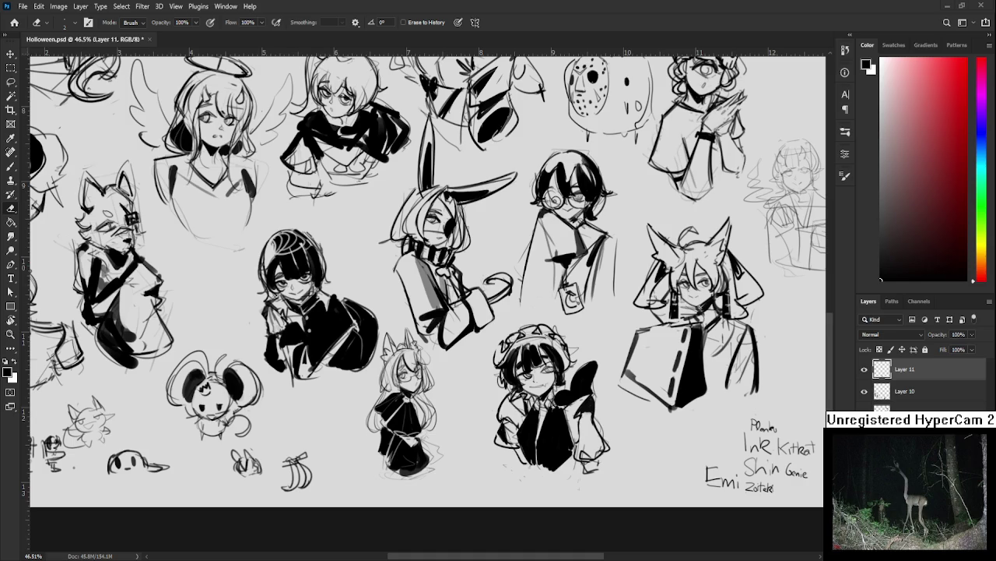
# Lasso the fox-eared girl, then scale her slightly larger and move her lower.
pyautogui.scroll(-1, 471, 388)
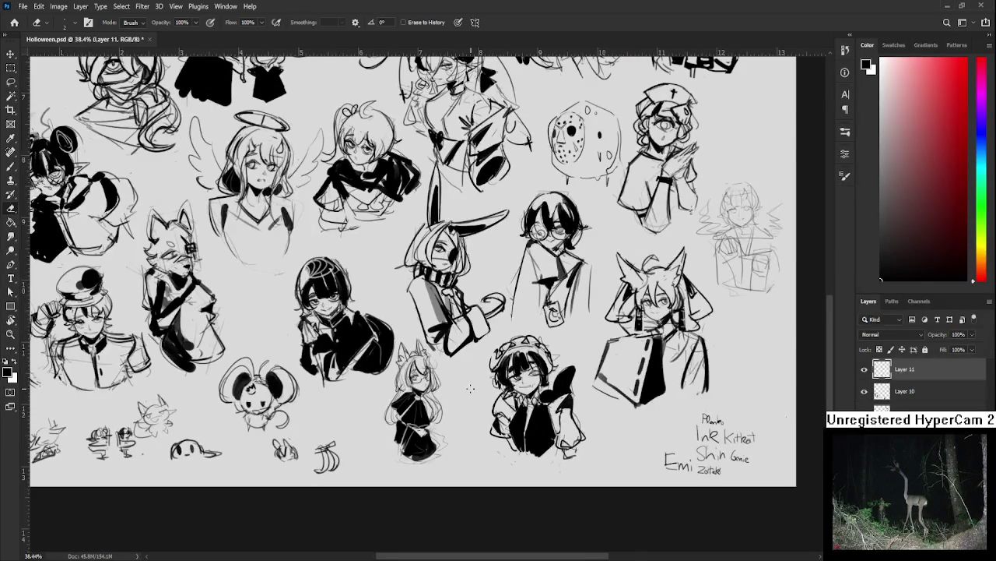
pyautogui.press('l')
pyautogui.moveTo(413, 336); pyautogui.dragTo(384, 451)
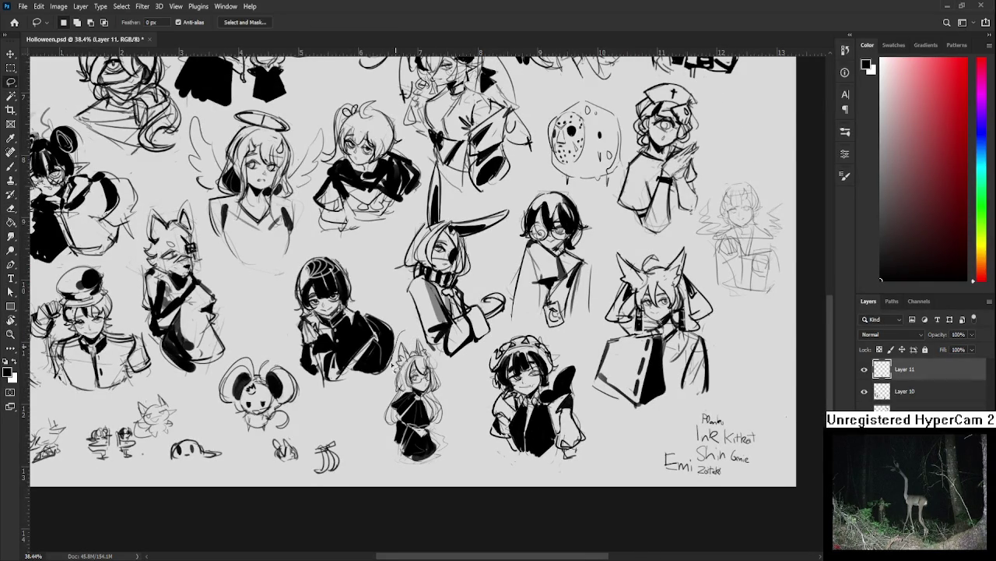
pyautogui.moveTo(384, 452)
pyautogui.mouseDown()
pyautogui.moveTo(440, 335)
pyautogui.moveTo(464, 319)
pyautogui.mouseUp()
pyautogui.hotkey('ctrl', 't')
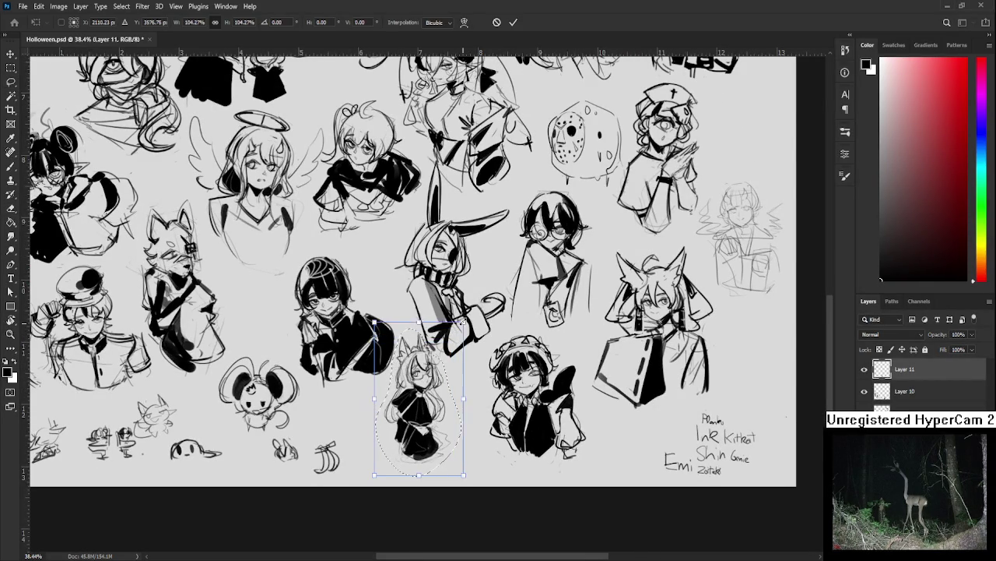
pyautogui.moveTo(421, 397); pyautogui.dragTo(418, 421)
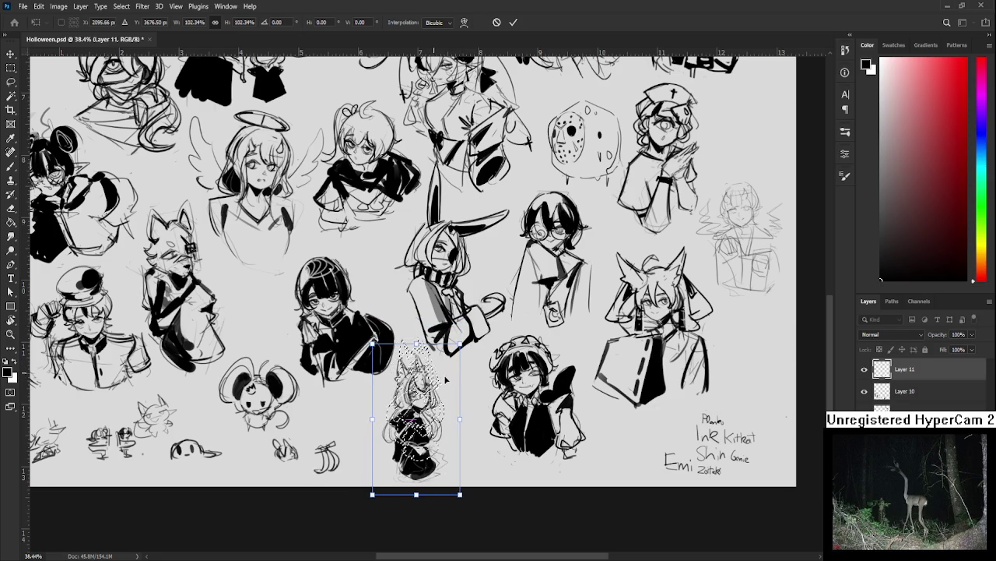
pyautogui.press('Return')
# Scroll the view to the faint girl sketch beside the nurse.
pyautogui.scroll(-2, 471, 380)
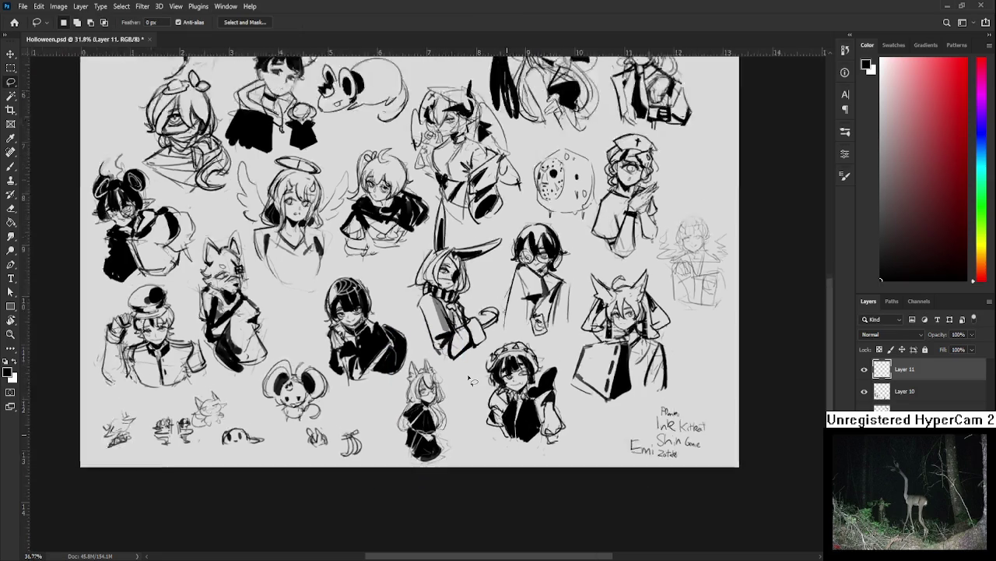
pyautogui.scroll(-3, 471, 380)
pyautogui.scroll(3, 471, 380)
pyautogui.scroll(1, 471, 380)
pyautogui.hscroll(3, 436, 413)
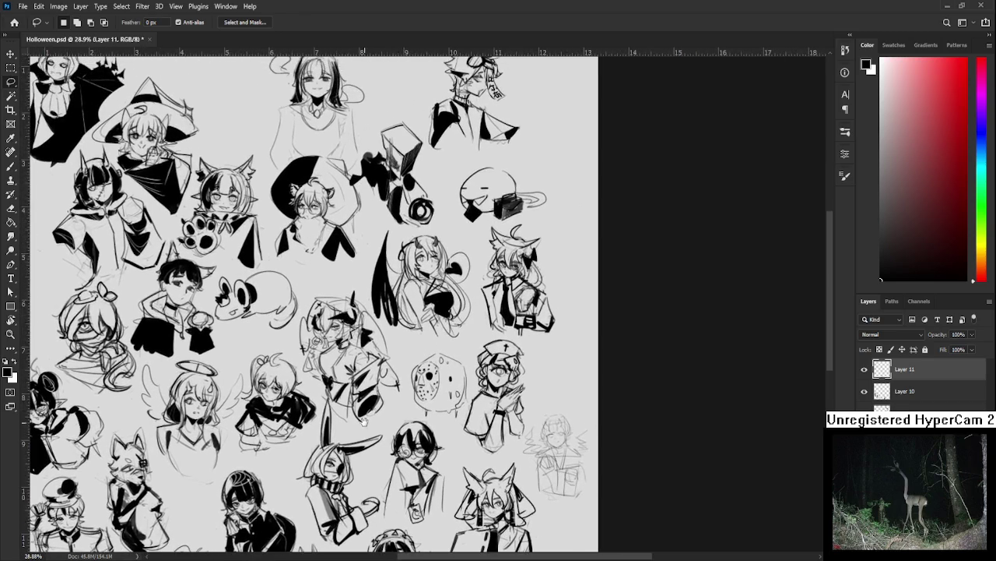
pyautogui.hscroll(3, 405, 443)
pyautogui.scroll(1, 433, 498)
pyautogui.scroll(2, 420, 475)
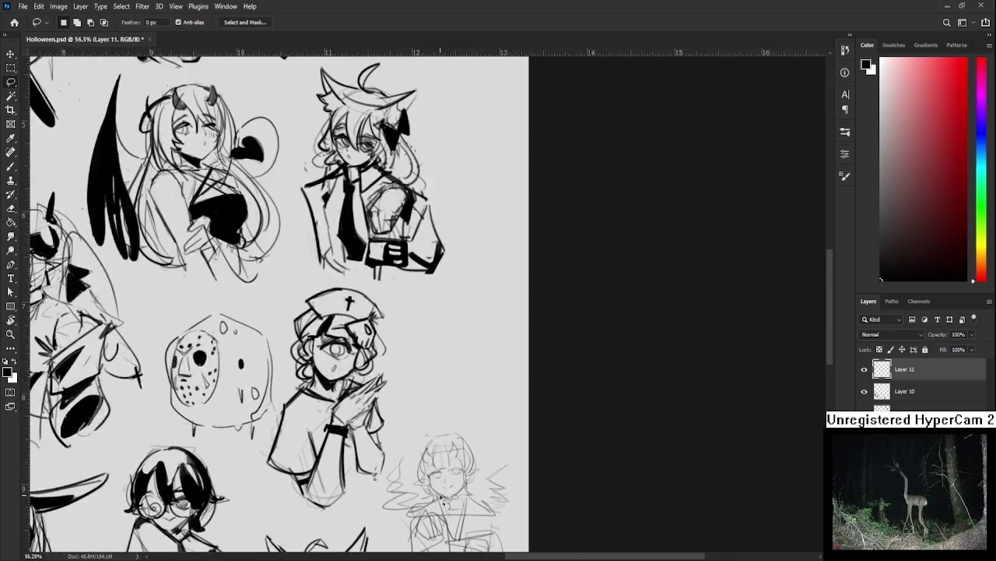
pyautogui.scroll(2, 409, 452)
pyautogui.scroll(1, 404, 438)
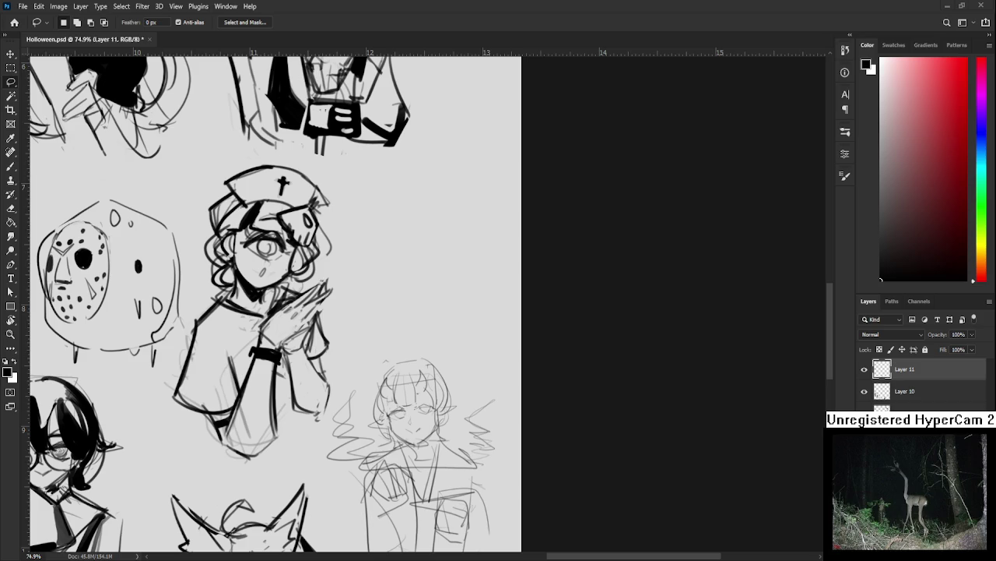
pyautogui.scroll(2, 430, 405)
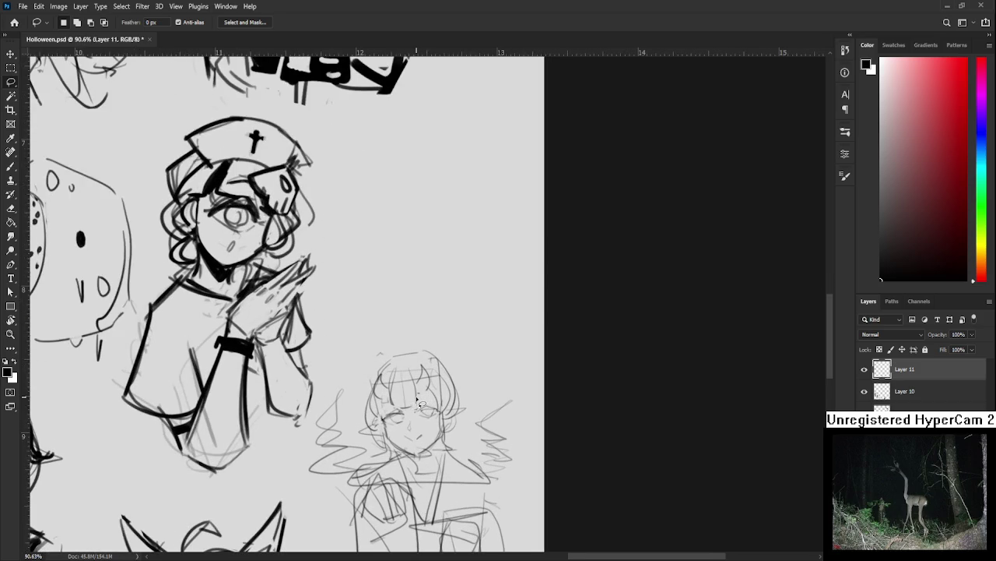
# Ink dark strands in the girl's bangs with the Brush, retrying the stroke.
pyautogui.moveTo(420, 403); pyautogui.dragTo(396, 390)
pyautogui.press('b')
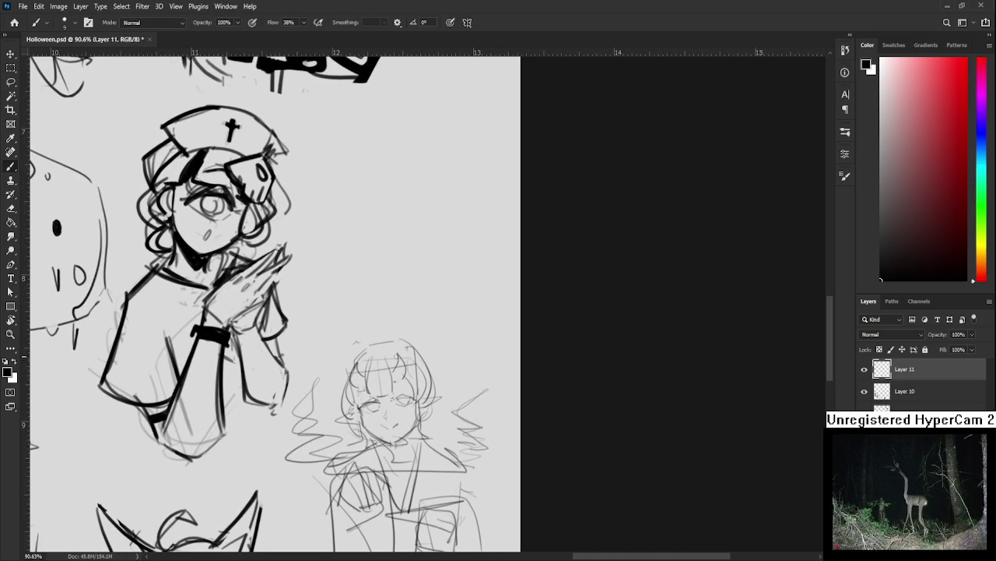
pyautogui.moveTo(372, 359); pyautogui.dragTo(391, 394)
pyautogui.hotkey('ctrl', 'z')
pyautogui.moveTo(375, 351); pyautogui.dragTo(378, 399)
pyautogui.hotkey('ctrl', 'z')
# Ink the top outline of the girl's head.
pyautogui.scroll(2, 383, 384)
pyautogui.scroll(1, 383, 384)
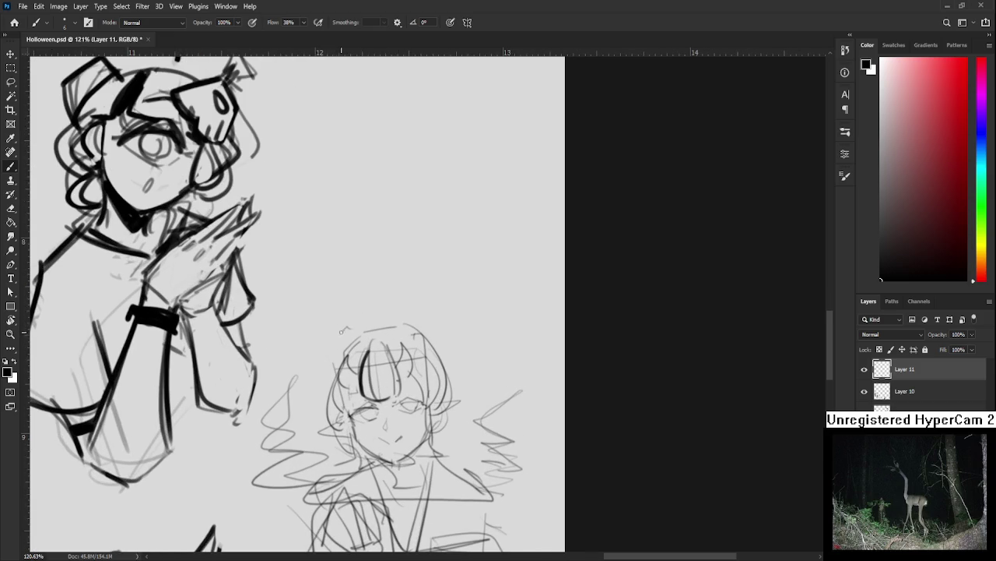
pyautogui.moveTo(399, 321)
pyautogui.mouseDown()
pyautogui.moveTo(350, 332)
pyautogui.moveTo(440, 404)
pyautogui.mouseUp()
pyautogui.hotkey('ctrl', 'z')
pyautogui.hotkey('ctrl', 'shift', 'z')
pyautogui.moveTo(349, 367)
pyautogui.mouseDown()
pyautogui.moveTo(368, 340)
pyautogui.moveTo(370, 362)
pyautogui.moveTo(363, 339)
pyautogui.mouseUp()
# Fill in a black horn and redraw the girl's closed eye.
pyautogui.moveTo(425, 336)
pyautogui.mouseDown()
pyautogui.moveTo(422, 322)
pyautogui.moveTo(422, 368)
pyautogui.moveTo(435, 337)
pyautogui.mouseUp()
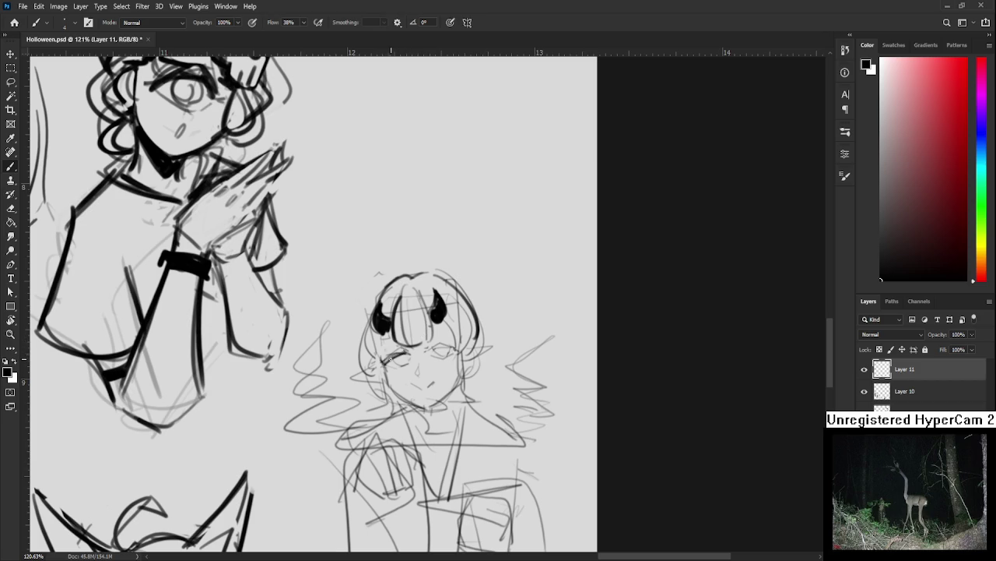
pyautogui.moveTo(383, 360)
pyautogui.mouseDown()
pyautogui.moveTo(405, 356)
pyautogui.moveTo(406, 366)
pyautogui.moveTo(412, 355)
pyautogui.moveTo(382, 334)
pyautogui.moveTo(446, 343)
pyautogui.moveTo(456, 355)
pyautogui.moveTo(447, 351)
pyautogui.moveTo(451, 326)
pyautogui.moveTo(440, 350)
pyautogui.mouseUp()
pyautogui.hotkey('ctrl', 'z')
pyautogui.hotkey('ctrl', 'z')
pyautogui.hotkey('ctrl', 'z')
pyautogui.press('e')
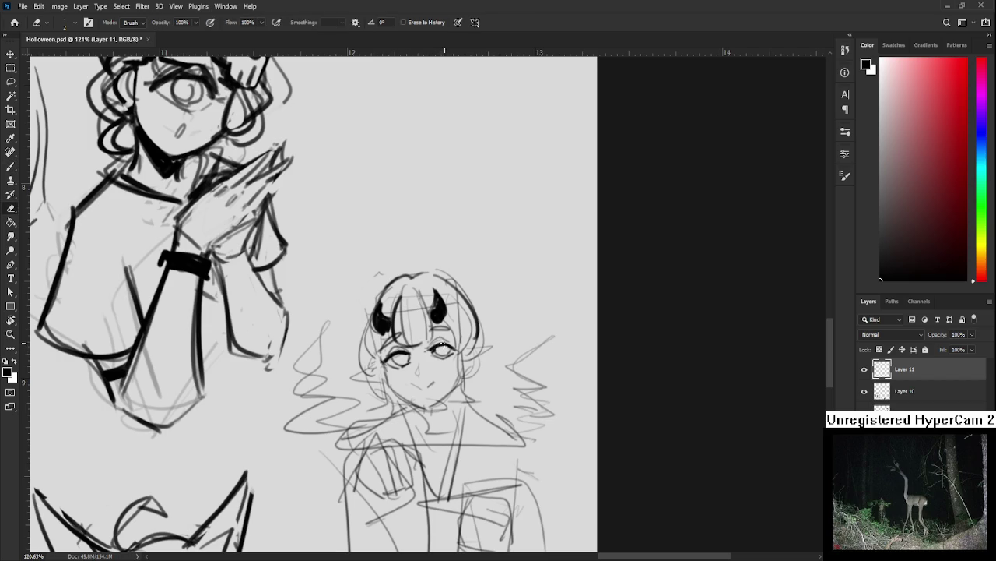
pyautogui.press('b')
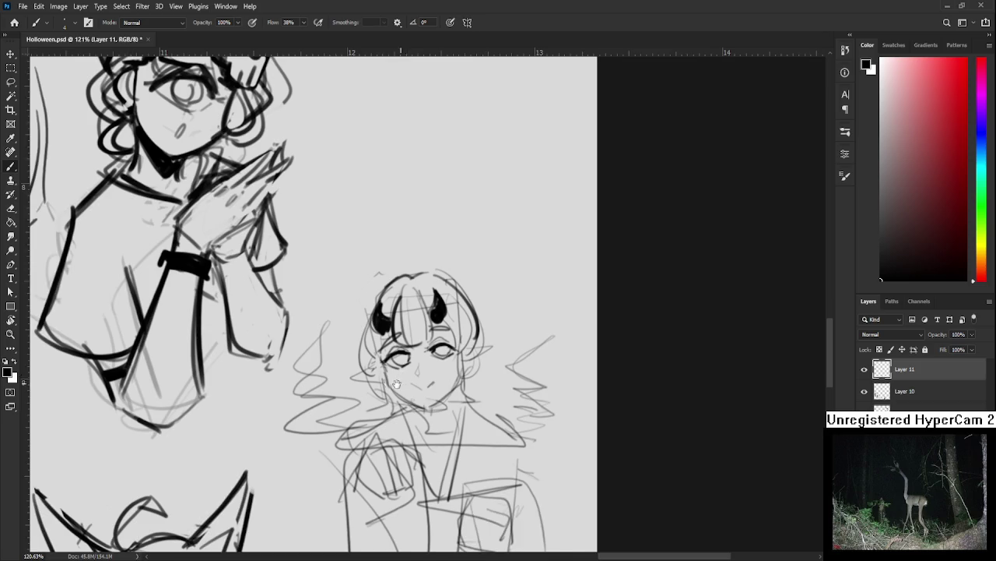
pyautogui.hscroll(1, 413, 352)
# Lasso the girl's right eye and adjust it with Free Transform.
pyautogui.press('l')
pyautogui.moveTo(392, 363); pyautogui.dragTo(412, 368)
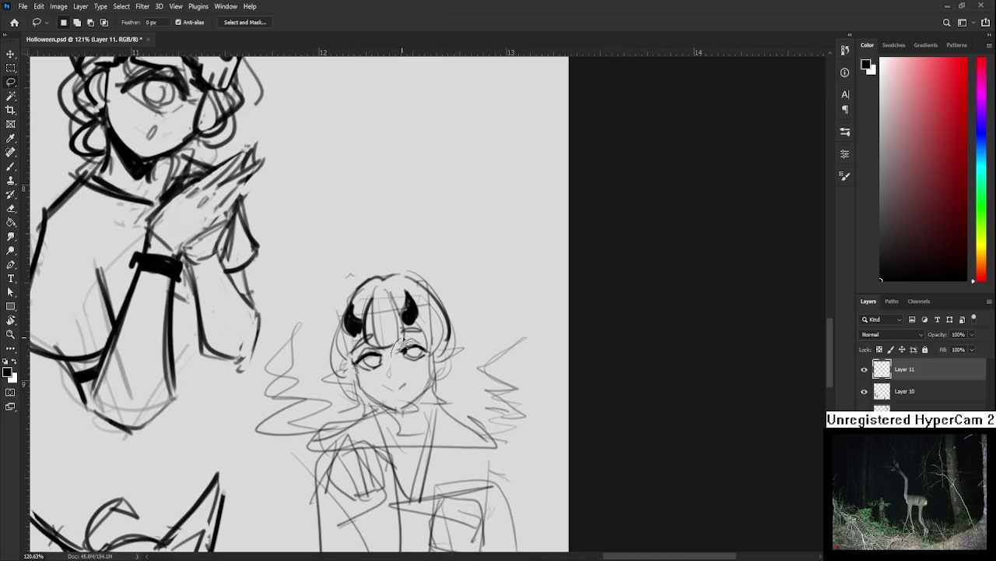
pyautogui.hotkey('ctrl', 't')
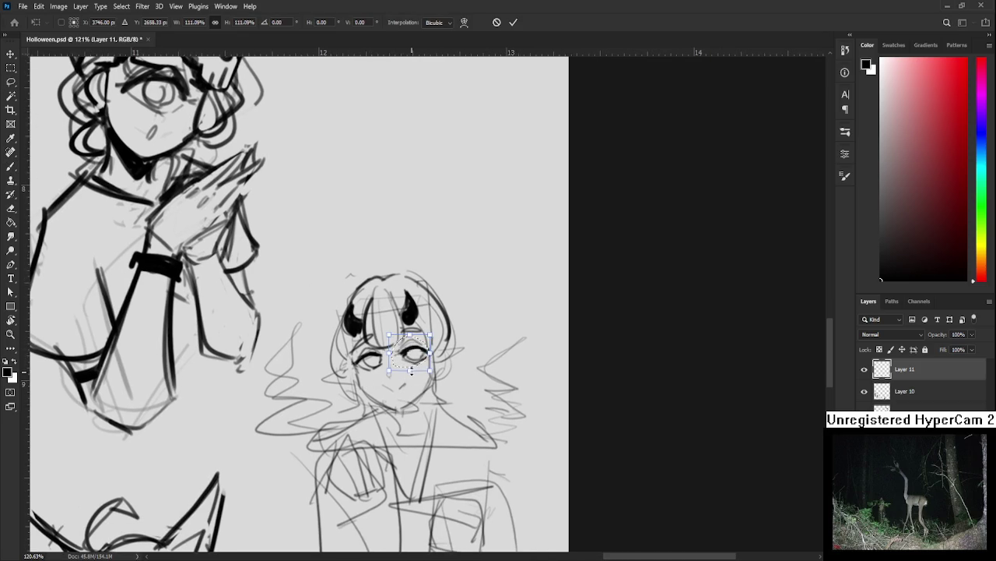
pyautogui.press('Return')
pyautogui.scroll(-1, 394, 377)
# Draw a small nose on the girl, retrying with undo and the Eraser.
pyautogui.press('b')
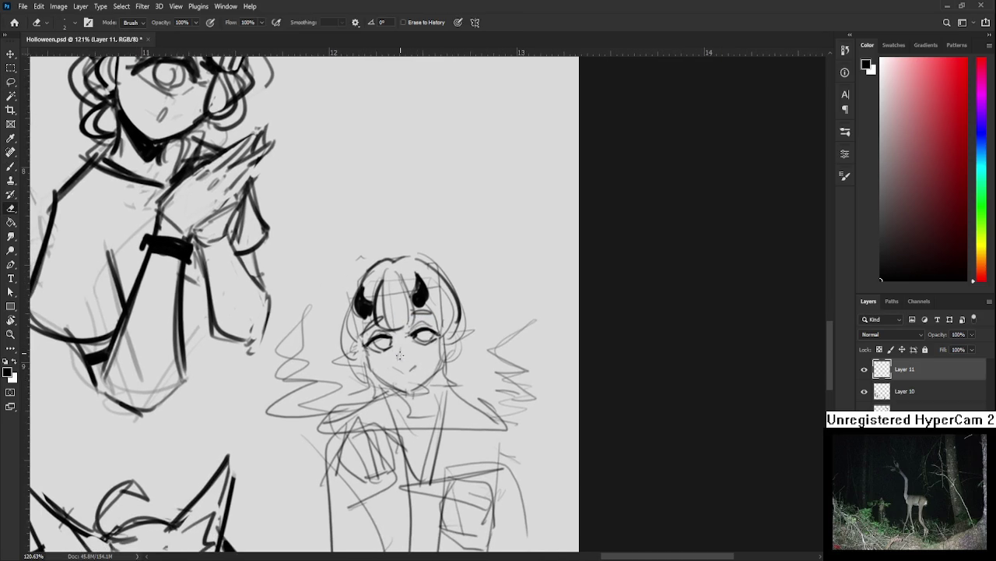
pyautogui.moveTo(396, 349)
pyautogui.mouseDown()
pyautogui.moveTo(405, 361)
pyautogui.moveTo(393, 355)
pyautogui.mouseUp()
pyautogui.hotkey('ctrl', 'z')
pyautogui.hotkey('ctrl', 'z')
pyautogui.hotkey('ctrl', 'z')
pyautogui.hotkey('ctrl', 'z')
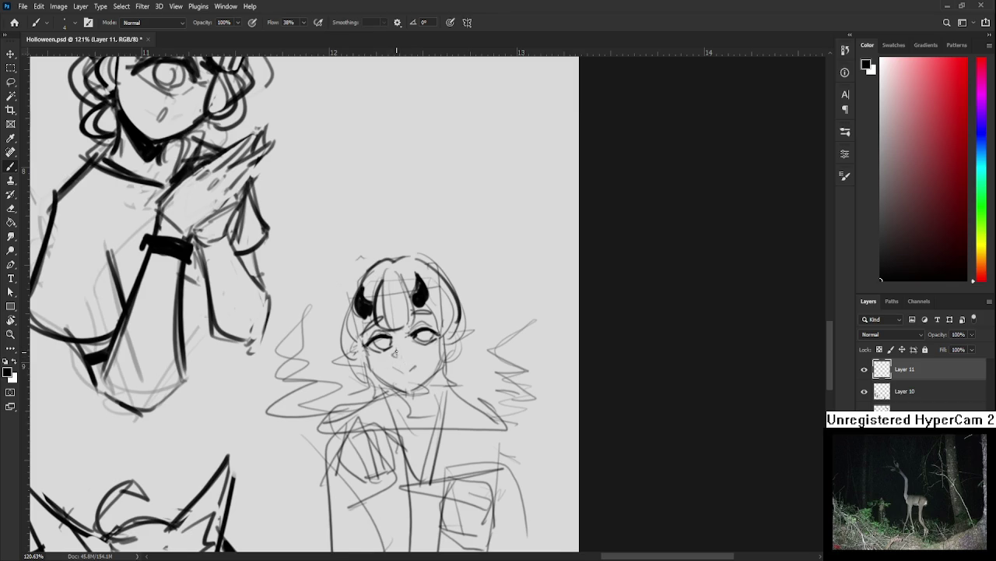
pyautogui.scroll(-1, 397, 358)
pyautogui.press('e')
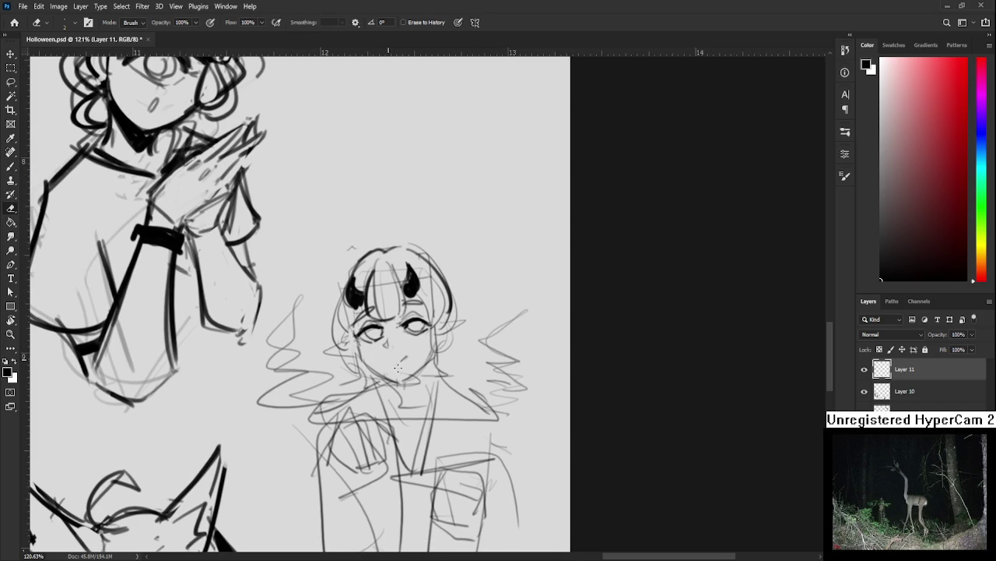
pyautogui.press('b')
pyautogui.moveTo(392, 358); pyautogui.dragTo(383, 362)
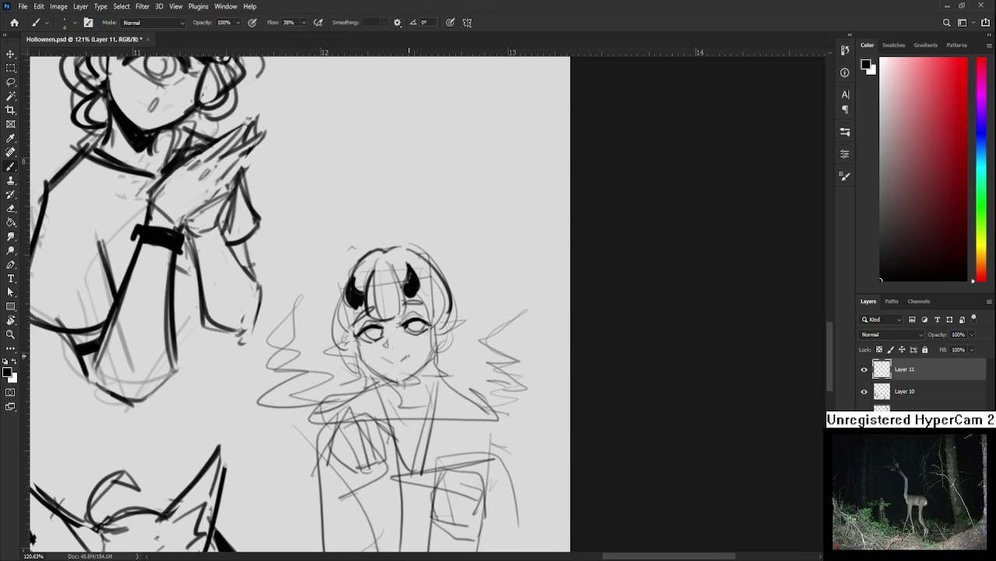
pyautogui.press('e')
pyautogui.press('b')
# Ink the jaw and chin line and darken the left cheek and hair.
pyautogui.moveTo(403, 354); pyautogui.dragTo(410, 371)
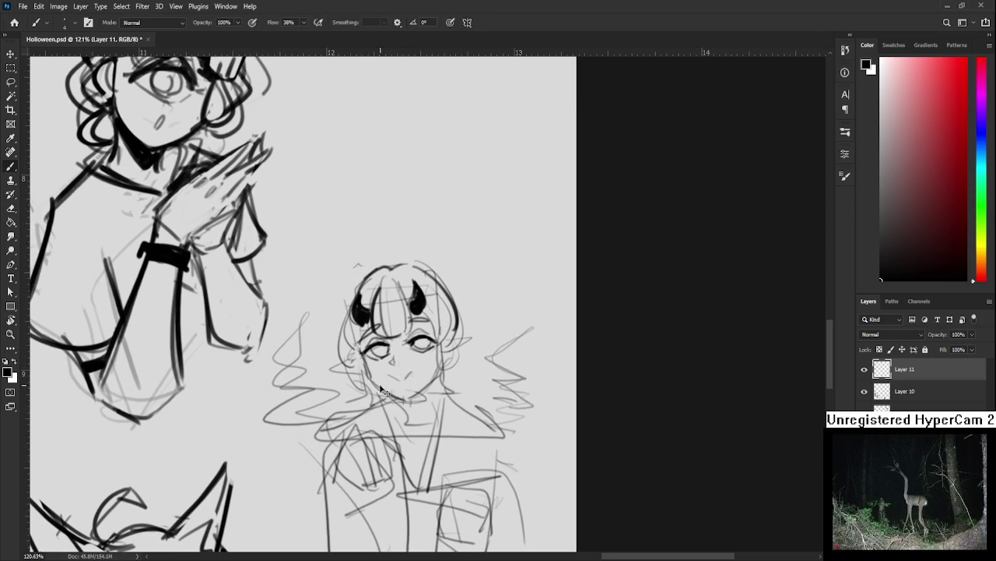
pyautogui.moveTo(405, 384)
pyautogui.mouseDown()
pyautogui.moveTo(431, 388)
pyautogui.moveTo(439, 372)
pyautogui.moveTo(435, 378)
pyautogui.mouseUp()
pyautogui.moveTo(377, 338); pyautogui.dragTo(359, 378)
pyautogui.moveTo(366, 344); pyautogui.dragTo(351, 381)
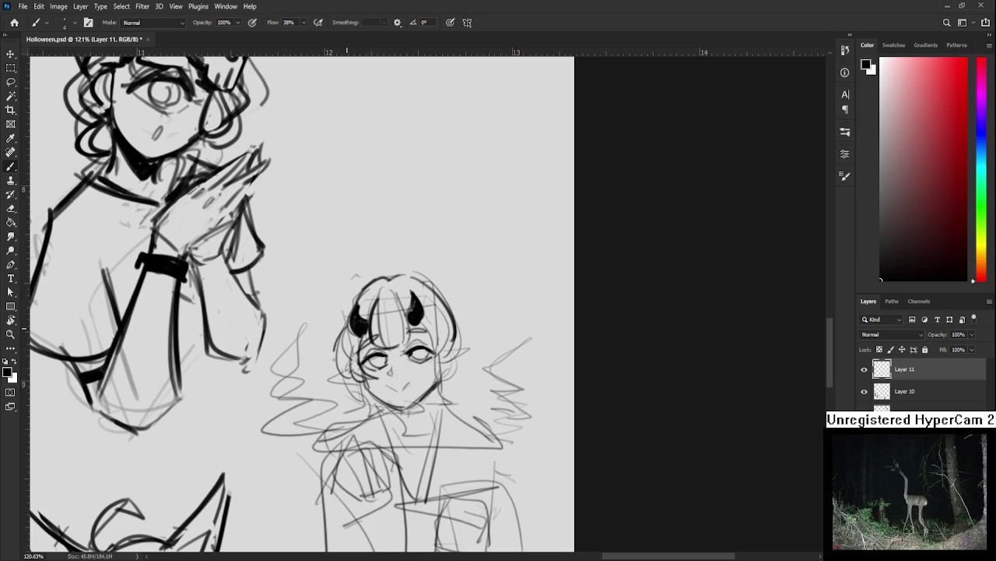
pyautogui.moveTo(343, 325); pyautogui.dragTo(352, 381)
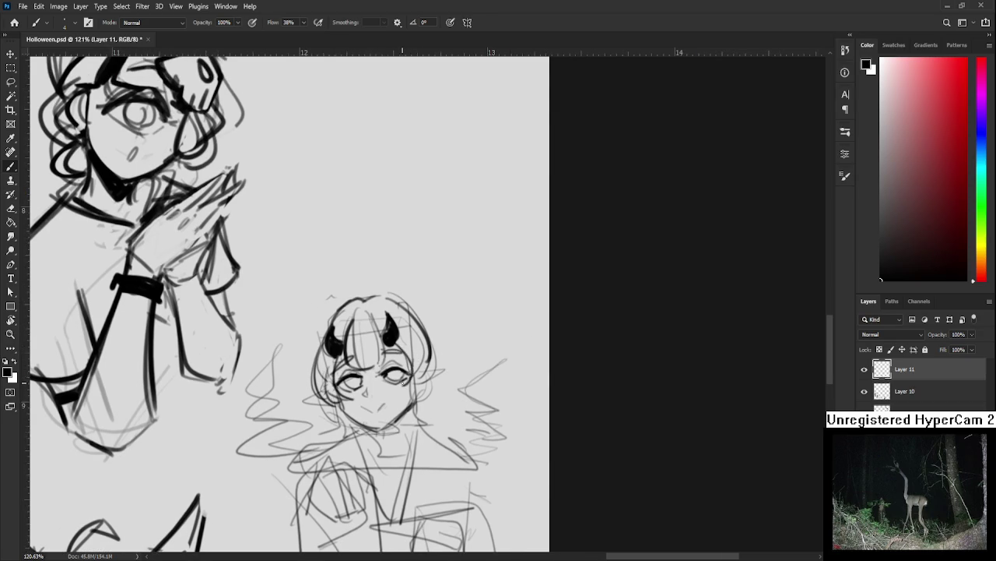
pyautogui.moveTo(318, 383)
pyautogui.mouseDown()
pyautogui.moveTo(336, 341)
pyautogui.moveTo(342, 366)
pyautogui.mouseUp()
# Draw pointed ears with detail strokes and darken the right jaw line.
pyautogui.hotkey('ctrl', 'z')
pyautogui.moveTo(433, 330)
pyautogui.mouseDown()
pyautogui.moveTo(464, 324)
pyautogui.moveTo(446, 350)
pyautogui.mouseUp()
pyautogui.moveTo(339, 355); pyautogui.dragTo(350, 362)
pyautogui.moveTo(435, 334)
pyautogui.mouseDown()
pyautogui.moveTo(444, 342)
pyautogui.moveTo(427, 325)
pyautogui.mouseUp()
pyautogui.moveTo(350, 352); pyautogui.dragTo(342, 341)
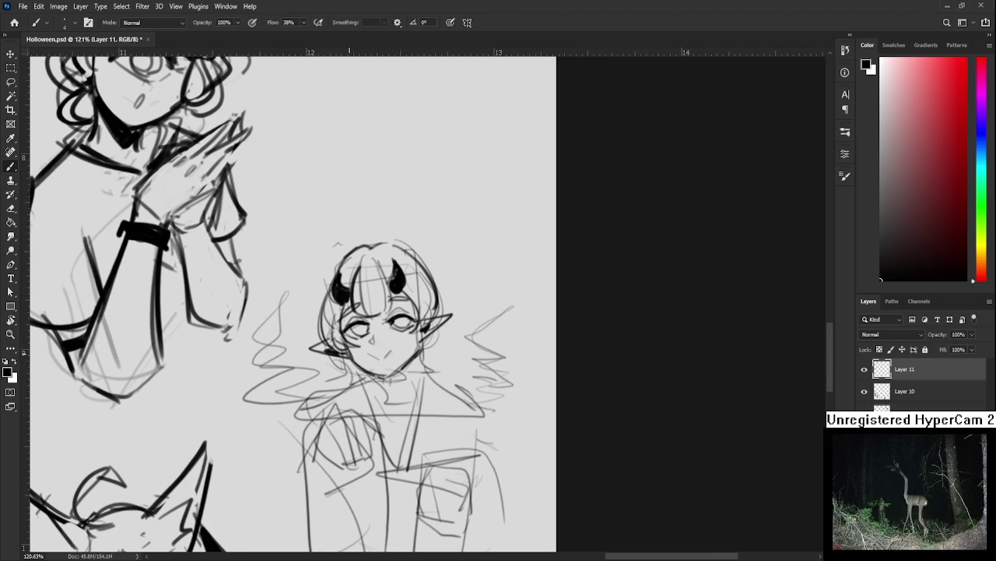
pyautogui.moveTo(389, 376); pyautogui.dragTo(413, 359)
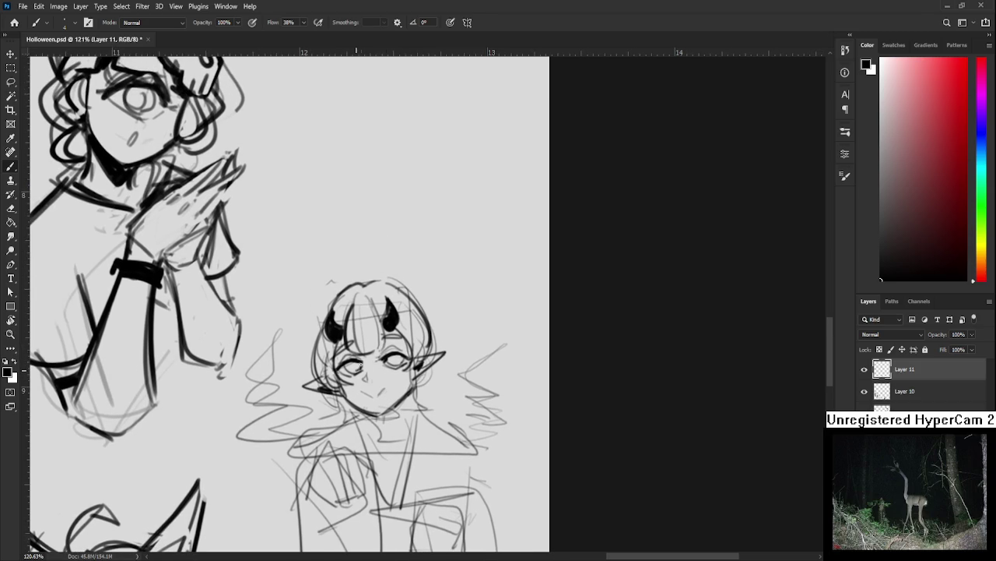
# Remove a stray scribble, then ink the neck, collar and left jacket shoulder.
pyautogui.hotkey('ctrl', 'z')
pyautogui.moveTo(387, 415); pyautogui.dragTo(381, 352)
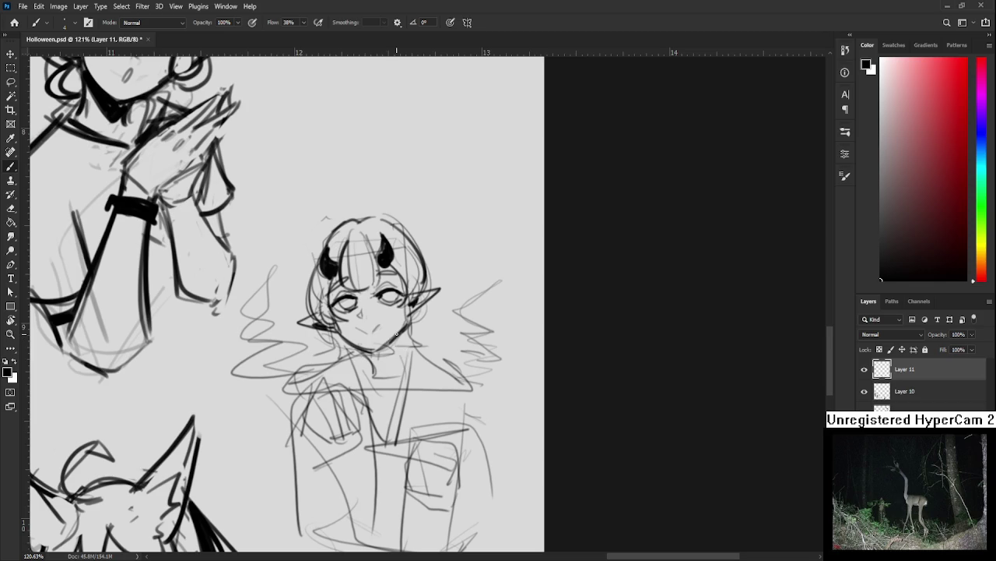
pyautogui.moveTo(397, 339)
pyautogui.mouseDown()
pyautogui.moveTo(378, 364)
pyautogui.moveTo(383, 355)
pyautogui.moveTo(366, 363)
pyautogui.moveTo(410, 330)
pyautogui.moveTo(406, 411)
pyautogui.mouseUp()
pyautogui.moveTo(441, 338)
pyautogui.mouseDown()
pyautogui.moveTo(413, 421)
pyautogui.moveTo(405, 409)
pyautogui.mouseUp()
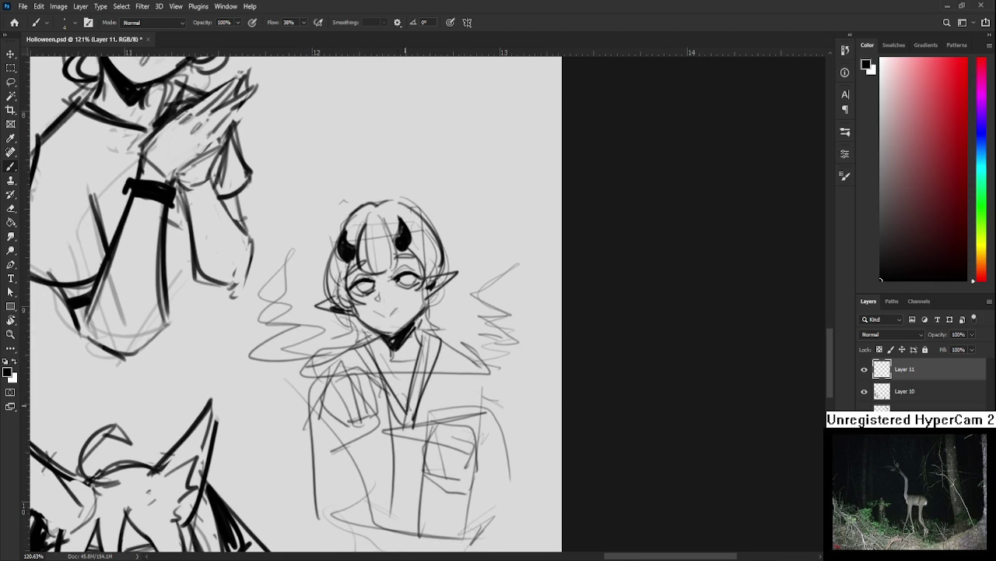
pyautogui.moveTo(335, 380); pyautogui.dragTo(352, 423)
pyautogui.moveTo(350, 370); pyautogui.dragTo(355, 415)
pyautogui.moveTo(363, 366); pyautogui.dragTo(370, 410)
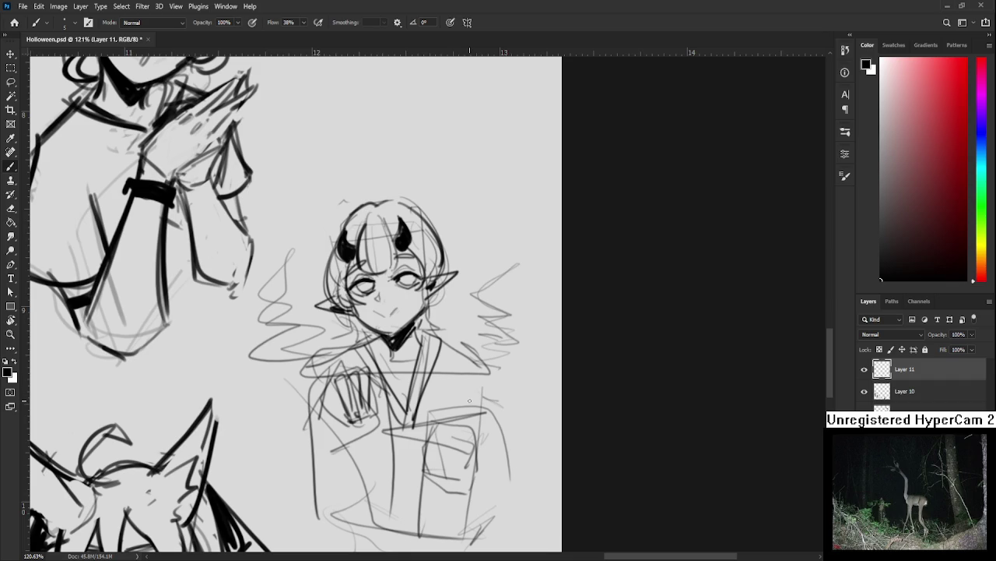
# Ink the left and right collar lines and hatch shading on the left collar.
pyautogui.scroll(-1, 469, 401)
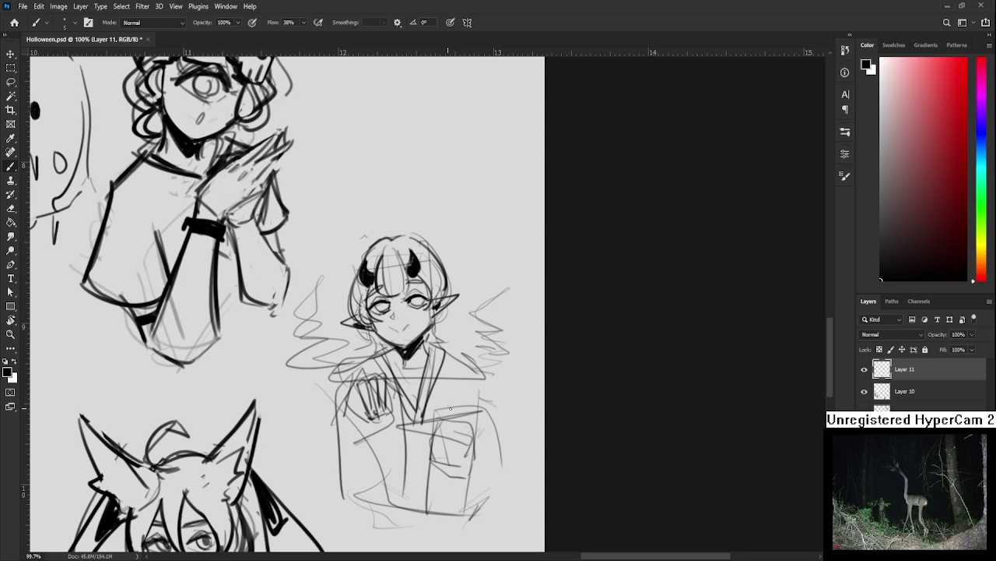
pyautogui.moveTo(450, 408); pyautogui.dragTo(418, 422)
pyautogui.moveTo(347, 375)
pyautogui.mouseDown()
pyautogui.moveTo(358, 396)
pyautogui.moveTo(352, 383)
pyautogui.mouseUp()
pyautogui.moveTo(407, 366); pyautogui.dragTo(388, 436)
pyautogui.press('e')
pyautogui.press('b')
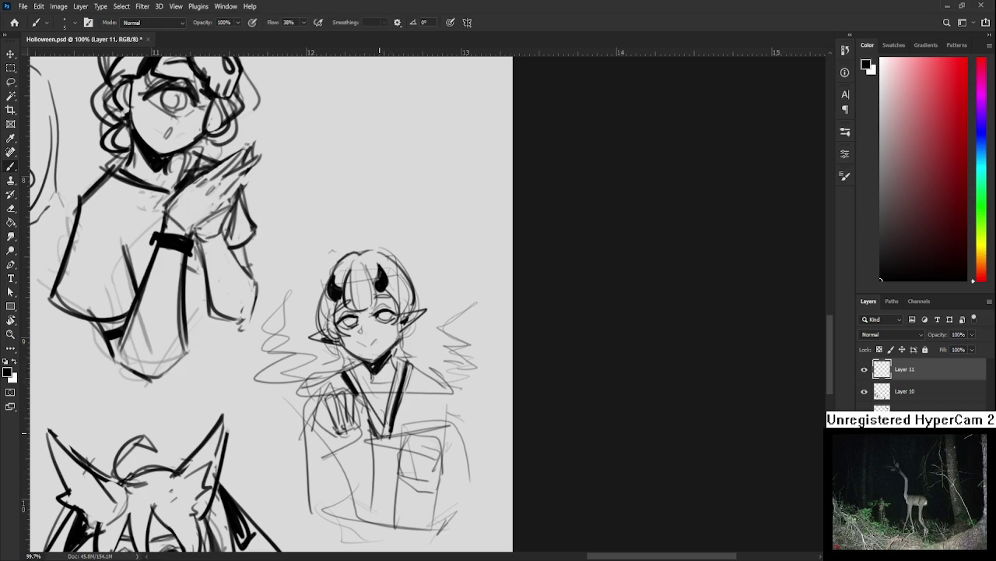
pyautogui.moveTo(332, 395)
pyautogui.mouseDown()
pyautogui.moveTo(340, 426)
pyautogui.moveTo(341, 416)
pyautogui.moveTo(316, 419)
pyautogui.moveTo(333, 432)
pyautogui.mouseUp()
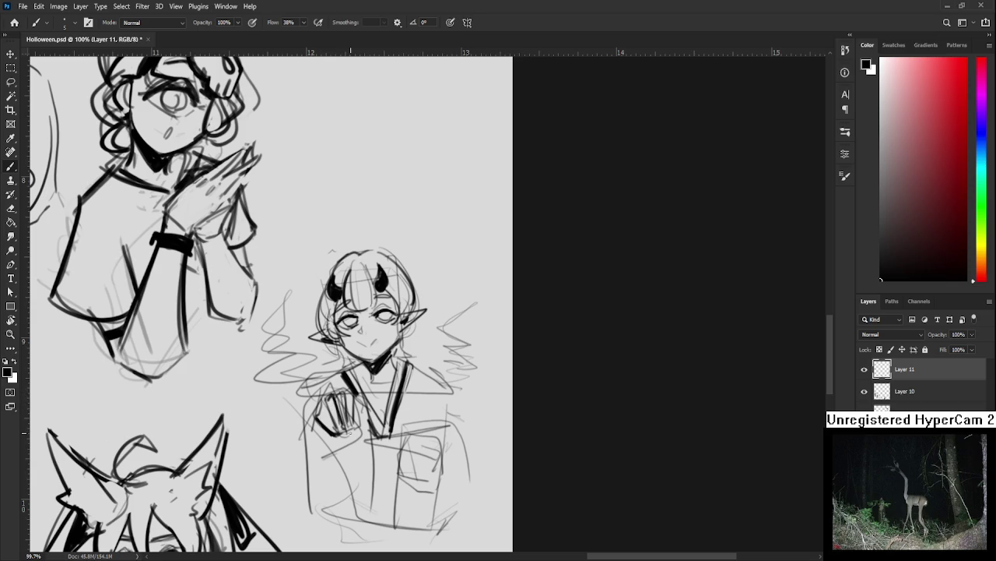
# Sketch a hand's fingers in the jacket pocket, then enlarge the brush.
pyautogui.moveTo(431, 392); pyautogui.dragTo(397, 397)
pyautogui.moveTo(376, 433)
pyautogui.mouseDown()
pyautogui.moveTo(386, 418)
pyautogui.moveTo(378, 486)
pyautogui.moveTo(427, 482)
pyautogui.mouseUp()
pyautogui.moveTo(383, 427)
pyautogui.mouseDown()
pyautogui.moveTo(375, 471)
pyautogui.moveTo(386, 472)
pyautogui.mouseUp()
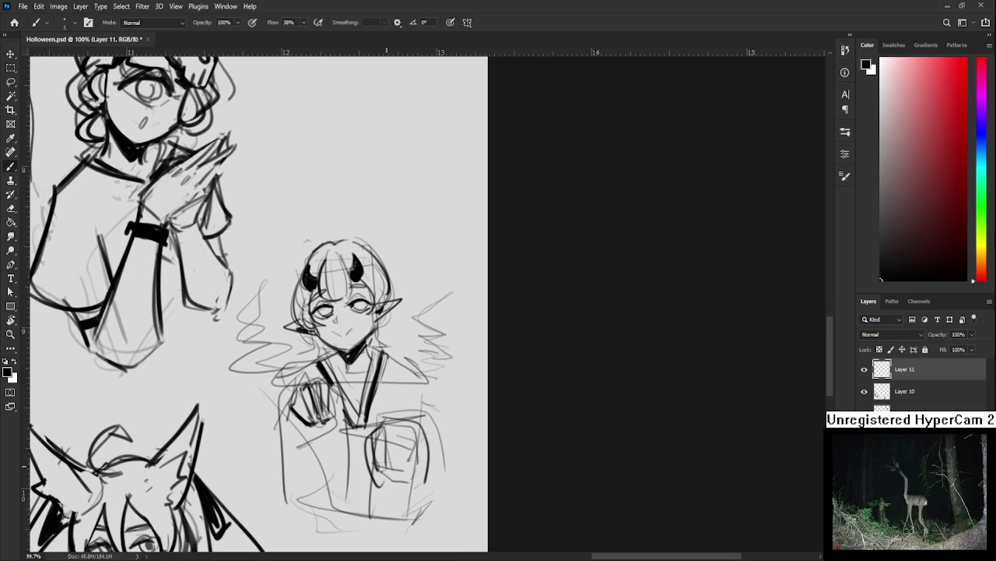
pyautogui.hotkey('ctrl', 'z')
pyautogui.moveTo(380, 429)
pyautogui.mouseDown()
pyautogui.moveTo(381, 471)
pyautogui.moveTo(394, 471)
pyautogui.mouseUp()
pyautogui.moveTo(400, 433)
pyautogui.mouseDown()
pyautogui.moveTo(409, 462)
pyautogui.moveTo(380, 481)
pyautogui.moveTo(411, 478)
pyautogui.moveTo(414, 466)
pyautogui.mouseUp()
pyautogui.press(']')
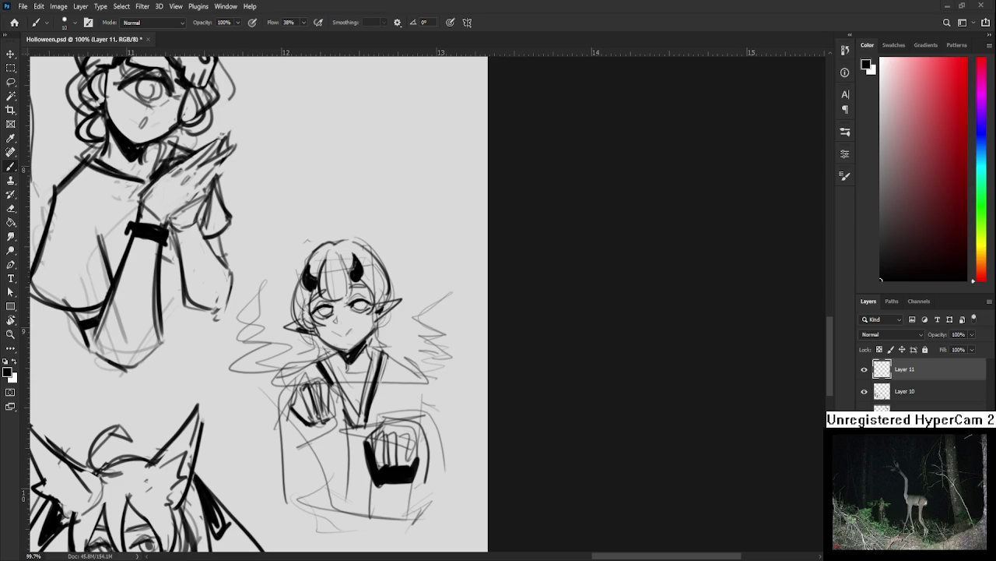
pyautogui.hscroll(1, 389, 421)
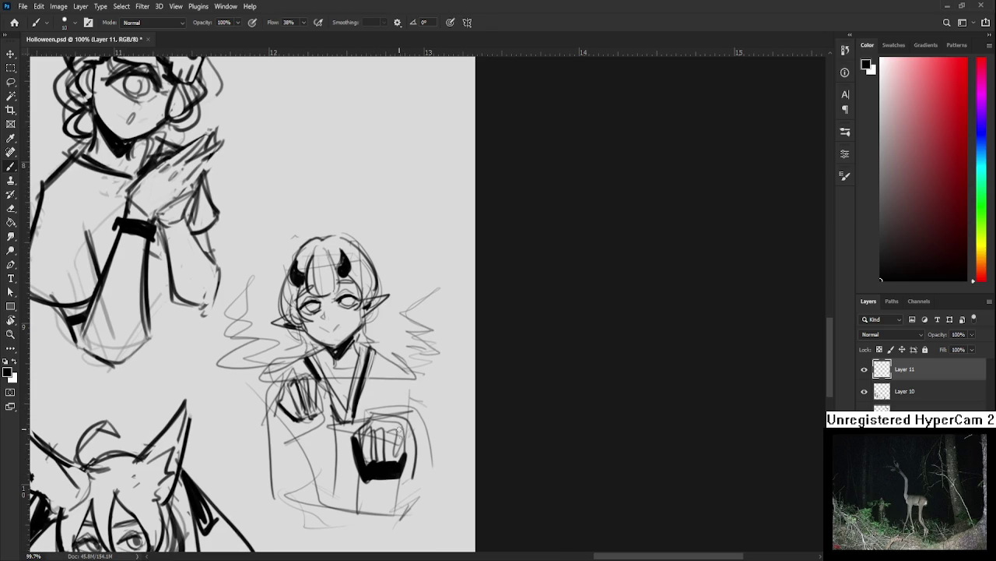
# Fill the fist and the left sleeve edge with solid black ink.
pyautogui.moveTo(404, 476)
pyautogui.mouseDown()
pyautogui.moveTo(407, 428)
pyautogui.moveTo(412, 467)
pyautogui.moveTo(412, 440)
pyautogui.moveTo(400, 467)
pyautogui.mouseUp()
pyautogui.moveTo(404, 433)
pyautogui.mouseDown()
pyautogui.moveTo(400, 420)
pyautogui.moveTo(426, 412)
pyautogui.mouseUp()
pyautogui.moveTo(290, 372)
pyautogui.mouseDown()
pyautogui.moveTo(282, 411)
pyautogui.moveTo(314, 423)
pyautogui.mouseUp()
pyautogui.moveTo(290, 391)
pyautogui.mouseDown()
pyautogui.moveTo(340, 421)
pyautogui.moveTo(313, 426)
pyautogui.mouseUp()
pyautogui.moveTo(304, 369)
pyautogui.mouseDown()
pyautogui.moveTo(288, 390)
pyautogui.moveTo(298, 383)
pyautogui.moveTo(278, 519)
pyautogui.mouseUp()
pyautogui.hotkey('ctrl', 'z')
# Ink the long robe lines and right sleeve edge, lightening the robe's centre line.
pyautogui.moveTo(281, 411); pyautogui.dragTo(275, 493)
pyautogui.moveTo(343, 410); pyautogui.dragTo(363, 503)
pyautogui.moveTo(373, 436); pyautogui.dragTo(366, 504)
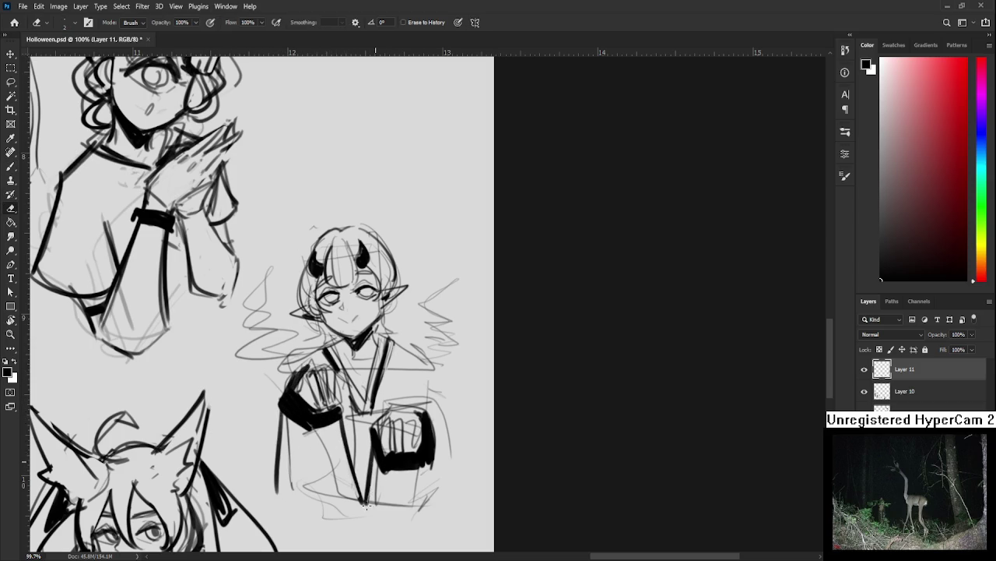
pyautogui.moveTo(443, 510)
pyautogui.mouseDown()
pyautogui.moveTo(433, 413)
pyautogui.moveTo(463, 502)
pyautogui.mouseUp()
pyautogui.moveTo(389, 342)
pyautogui.mouseDown()
pyautogui.moveTo(368, 417)
pyautogui.moveTo(360, 408)
pyautogui.moveTo(368, 467)
pyautogui.mouseUp()
pyautogui.press('e')
pyautogui.moveTo(363, 406); pyautogui.dragTo(370, 445)
# Trim the vertical smoke stroke on the girl's left side.
pyautogui.scroll(1, 411, 362)
pyautogui.press('b')
pyautogui.moveTo(417, 378); pyautogui.dragTo(441, 405)
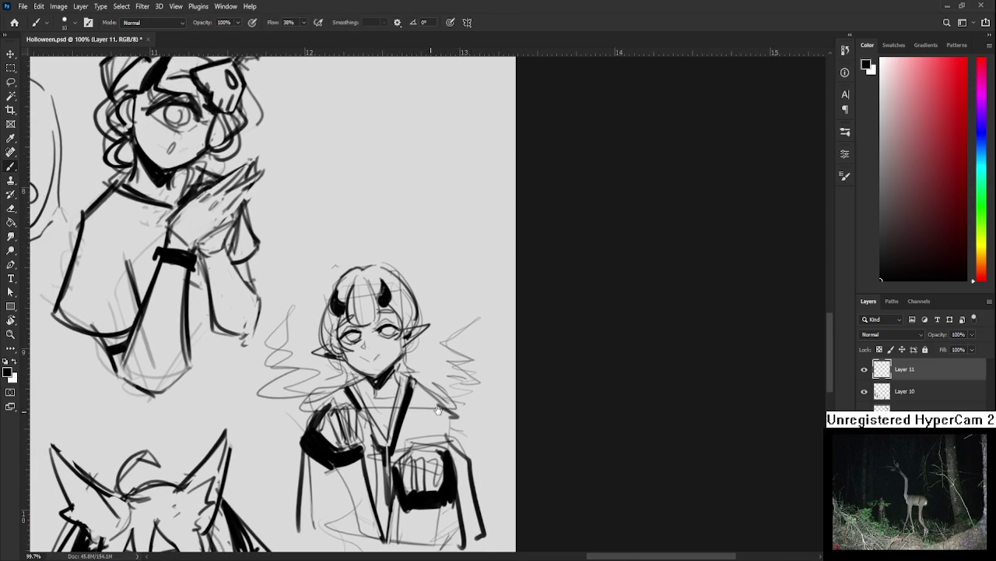
pyautogui.moveTo(325, 403)
pyautogui.mouseDown()
pyautogui.moveTo(290, 417)
pyautogui.moveTo(282, 343)
pyautogui.moveTo(286, 368)
pyautogui.mouseUp()
pyautogui.hotkey('ctrl', 'z')
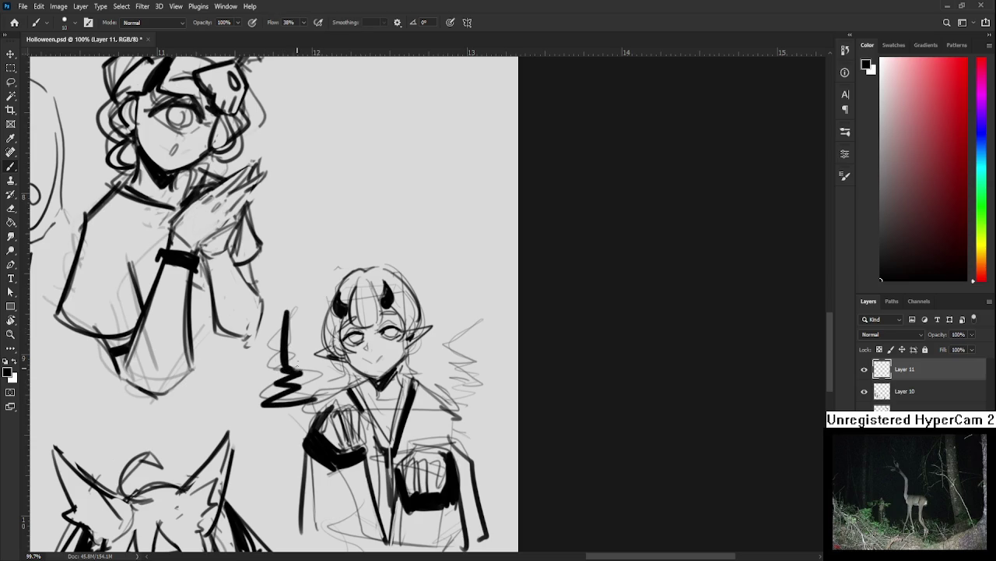
pyautogui.press('e')
pyautogui.moveTo(289, 310)
pyautogui.mouseDown()
pyautogui.moveTo(290, 365)
pyautogui.moveTo(310, 388)
pyautogui.moveTo(307, 401)
pyautogui.mouseUp()
pyautogui.press('b')
# Draw a zigzag smoke trail right of the girl, topped with a curl.
pyautogui.press('e')
pyautogui.press('b')
pyautogui.moveTo(449, 404)
pyautogui.mouseDown()
pyautogui.moveTo(472, 394)
pyautogui.moveTo(459, 375)
pyautogui.moveTo(461, 301)
pyautogui.mouseUp()
pyautogui.press('e')
pyautogui.moveTo(466, 336); pyautogui.dragTo(472, 396)
pyautogui.press('b')
pyautogui.moveTo(467, 310)
pyautogui.mouseDown()
pyautogui.moveTo(466, 325)
pyautogui.moveTo(436, 285)
pyautogui.moveTo(427, 295)
pyautogui.moveTo(436, 307)
pyautogui.mouseUp()
pyautogui.press('e')
pyautogui.moveTo(351, 340); pyautogui.dragTo(400, 371)
pyautogui.press('b')
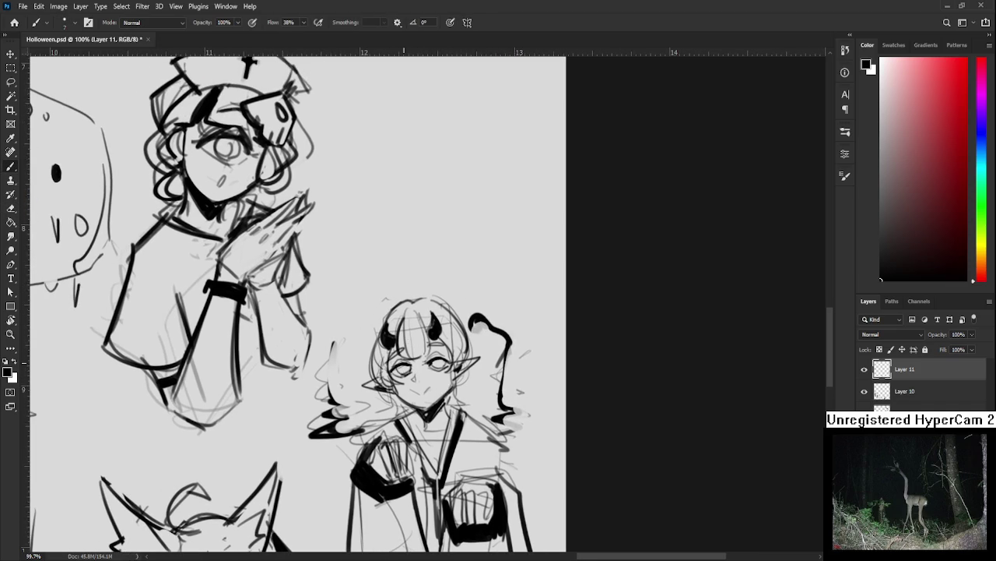
# Brush dark irises and pupils into both eyes, then erase a white highlight in the right pupil.
pyautogui.keyDown('alt'); pyautogui.scroll(2, 416, 342); pyautogui.keyUp('alt')
pyautogui.keyDown('alt'); pyautogui.scroll(3, 426, 343); pyautogui.keyUp('alt')
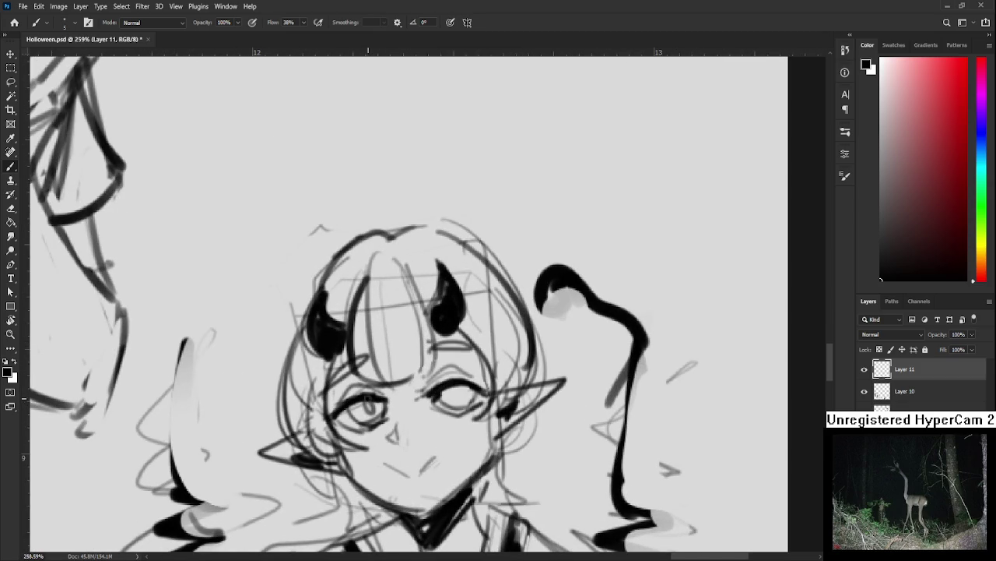
pyautogui.moveTo(372, 412); pyautogui.dragTo(367, 400)
pyautogui.moveTo(466, 392); pyautogui.dragTo(458, 398)
pyautogui.hotkey('ctrl', 'z')
pyautogui.hotkey('ctrl', 'z')
pyautogui.hotkey('ctrl', 'z')
pyautogui.hotkey('ctrl', 'z')
pyautogui.moveTo(367, 407); pyautogui.dragTo(378, 418)
pyautogui.hotkey('ctrl', 'z')
pyautogui.hotkey('ctrl', 'z')
pyautogui.hotkey('ctrl', 'z')
pyautogui.moveTo(455, 389); pyautogui.dragTo(467, 405)
pyautogui.press('e')
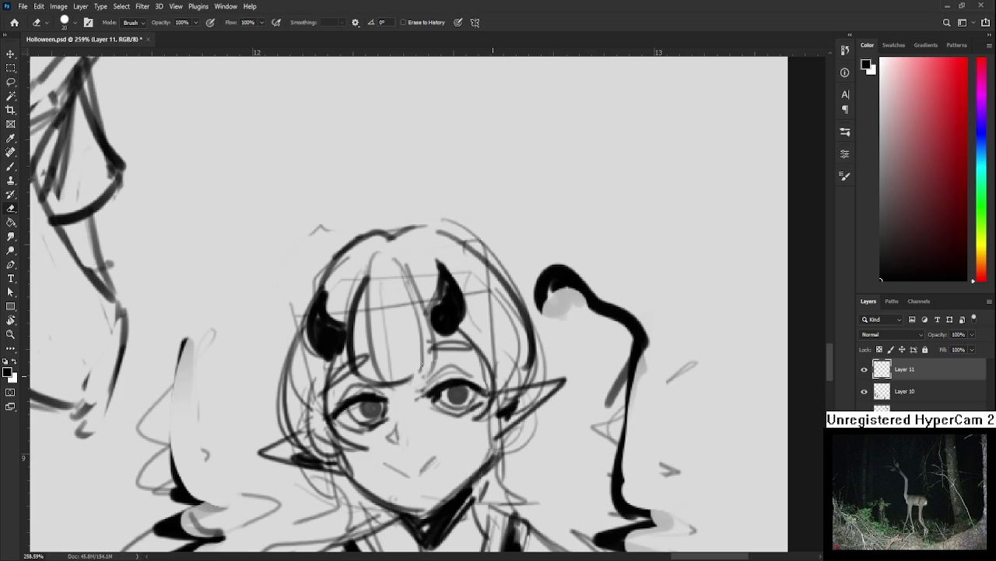
pyautogui.moveTo(363, 400)
pyautogui.mouseDown()
pyautogui.moveTo(380, 407)
pyautogui.moveTo(372, 403)
pyautogui.mouseUp()
pyautogui.moveTo(460, 384); pyautogui.dragTo(458, 385)
# Zoom out to about 22–26% to view the whole sheet, back on the Brush.
pyautogui.scroll(-2, 459, 402)
pyautogui.scroll(-2, 460, 399)
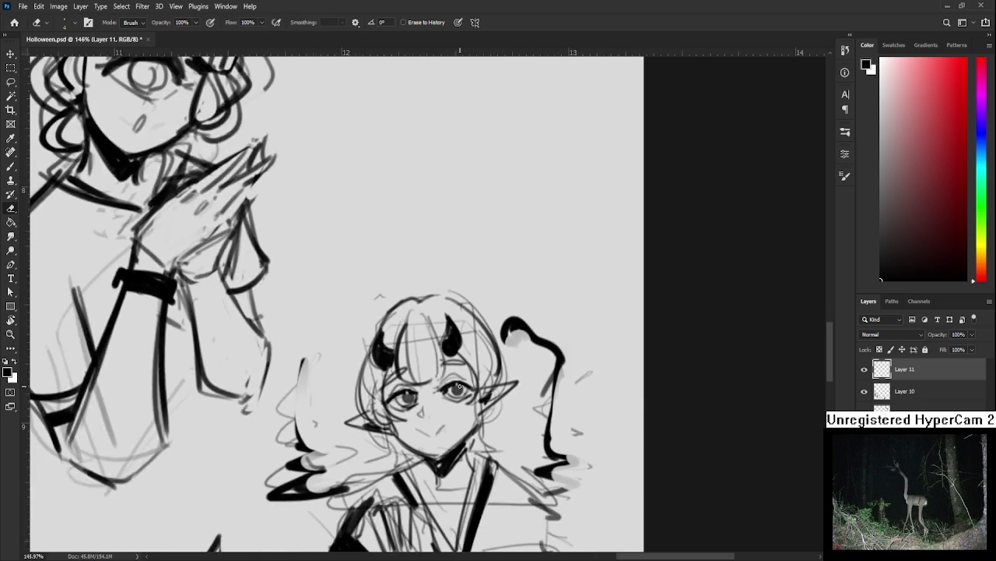
pyautogui.scroll(-3, 459, 399)
pyautogui.scroll(-2, 467, 399)
pyautogui.scroll(-2, 483, 399)
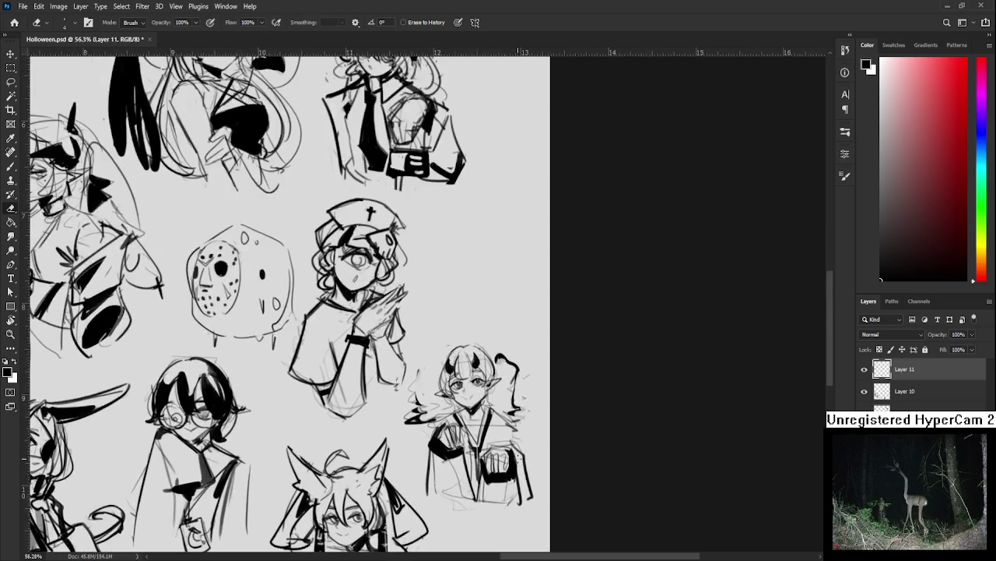
pyautogui.press('b')
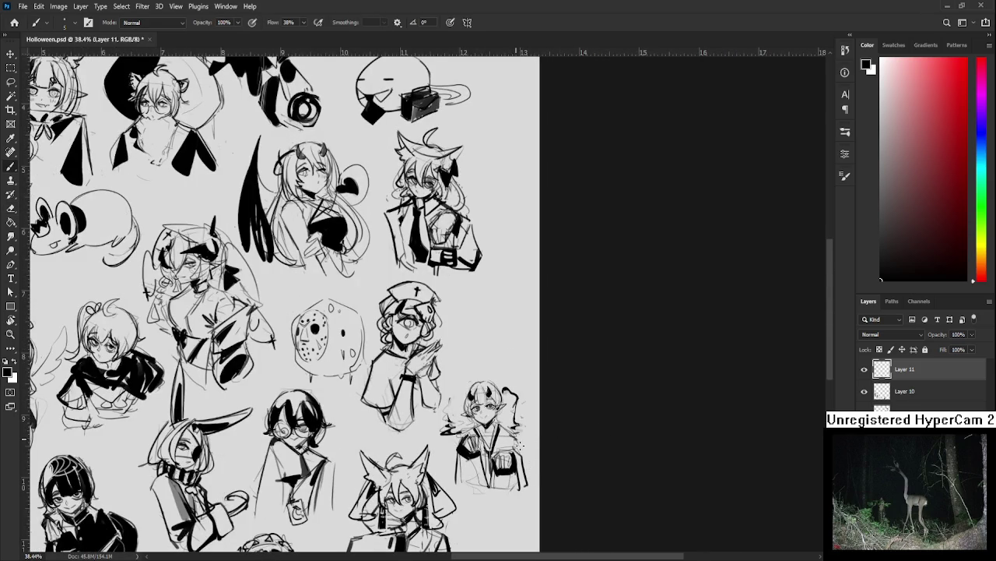
pyautogui.moveTo(520, 444); pyautogui.dragTo(546, 439)
pyautogui.scroll(-6, 767, 363)
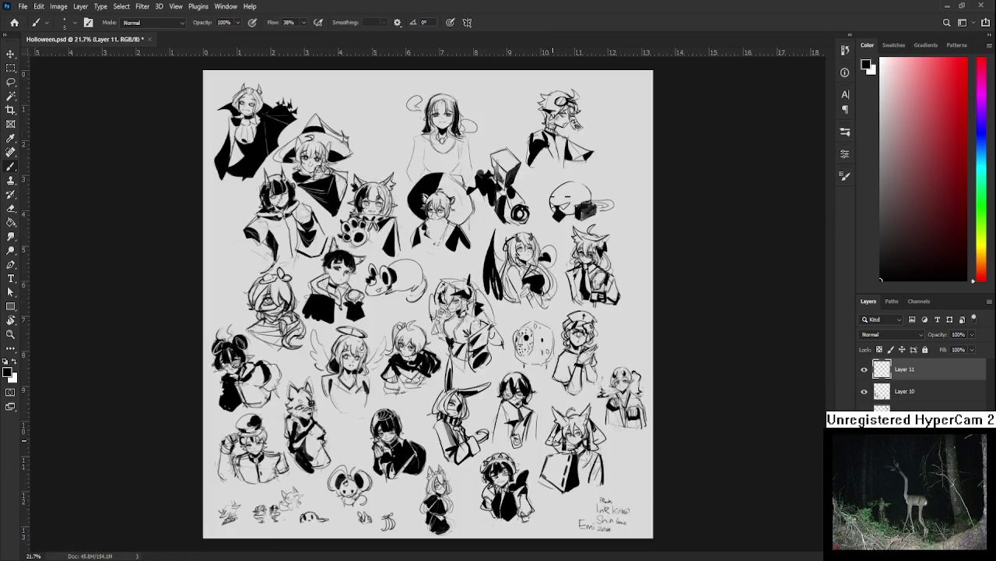
pyautogui.scroll(2, 554, 438)
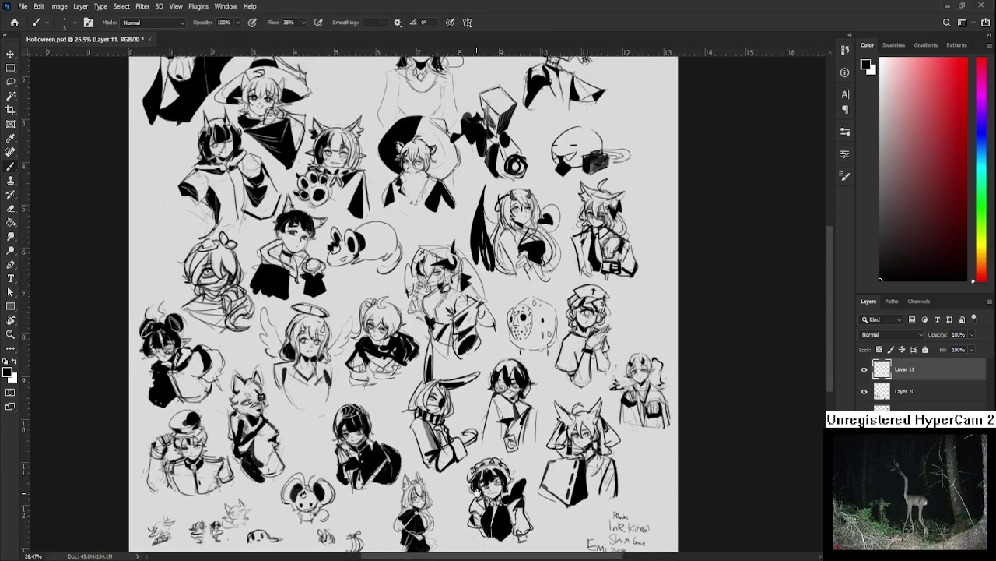
pyautogui.moveTo(476, 493); pyautogui.dragTo(500, 487)
pyautogui.scroll(-2, 484, 486)
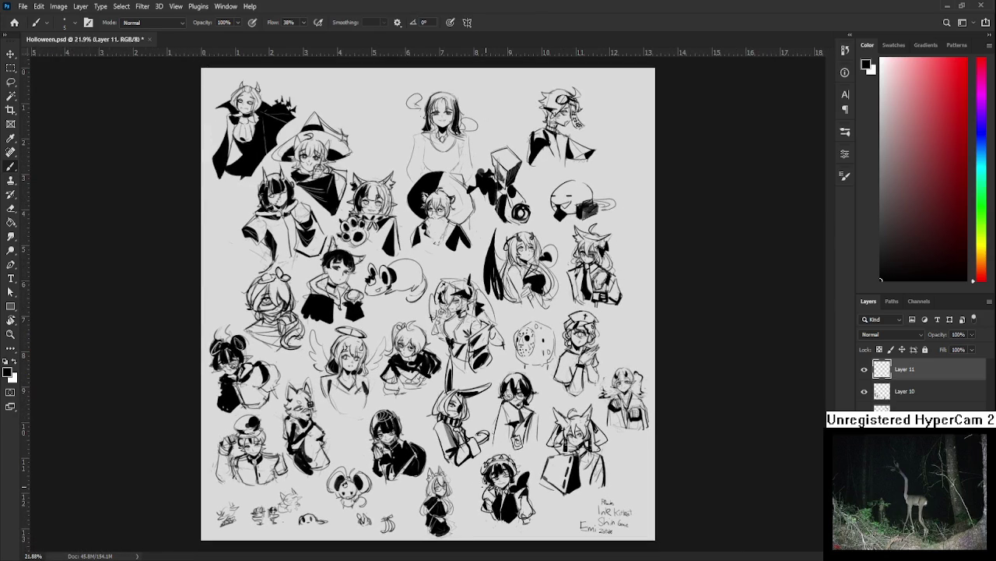
pyautogui.scroll(2, 460, 516)
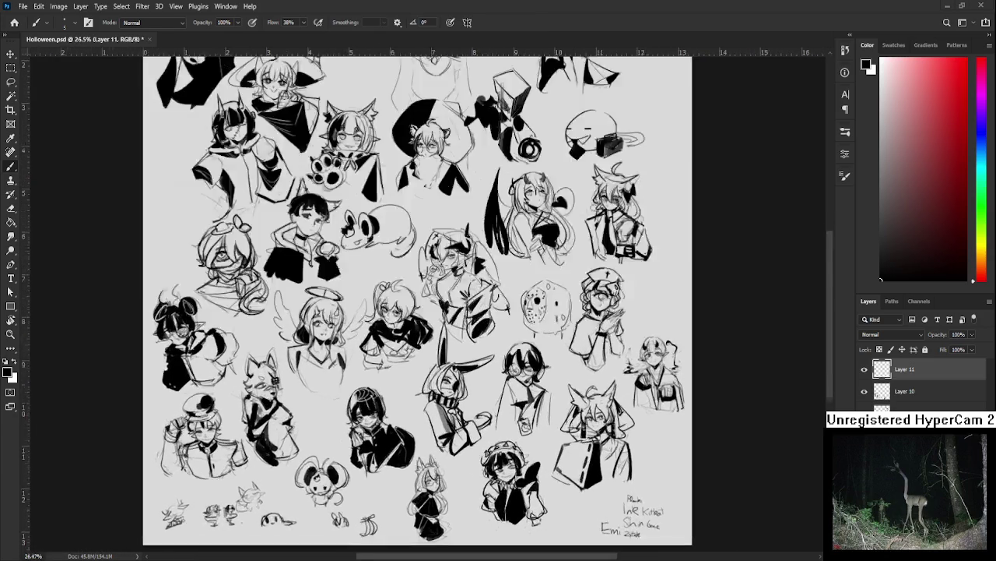
pyautogui.scroll(6, 459, 517)
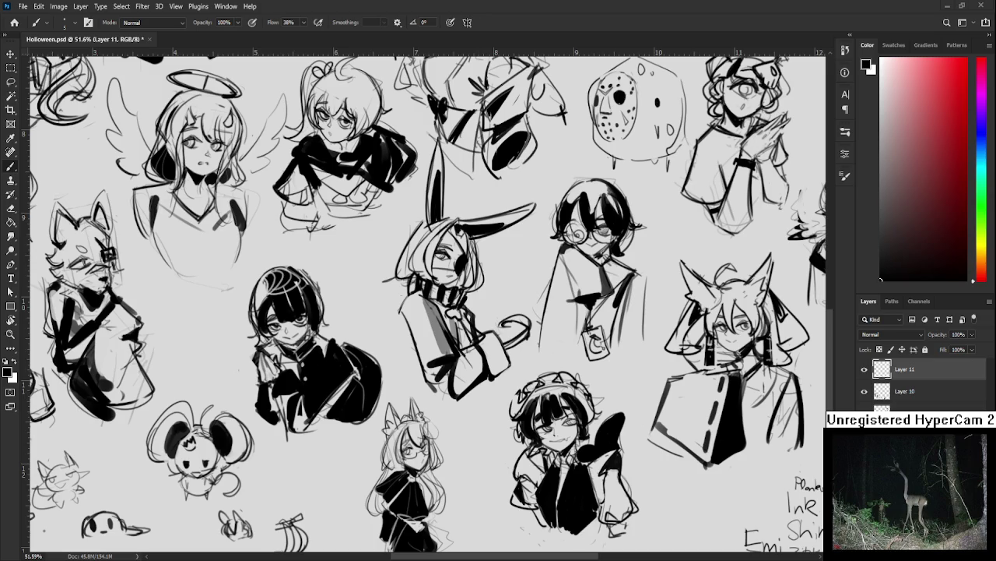
pyautogui.scroll(-3, 372, 416)
pyautogui.scroll(-2, 372, 416)
pyautogui.scroll(3, 372, 417)
pyautogui.scroll(-1, 373, 416)
pyautogui.scroll(2, 365, 459)
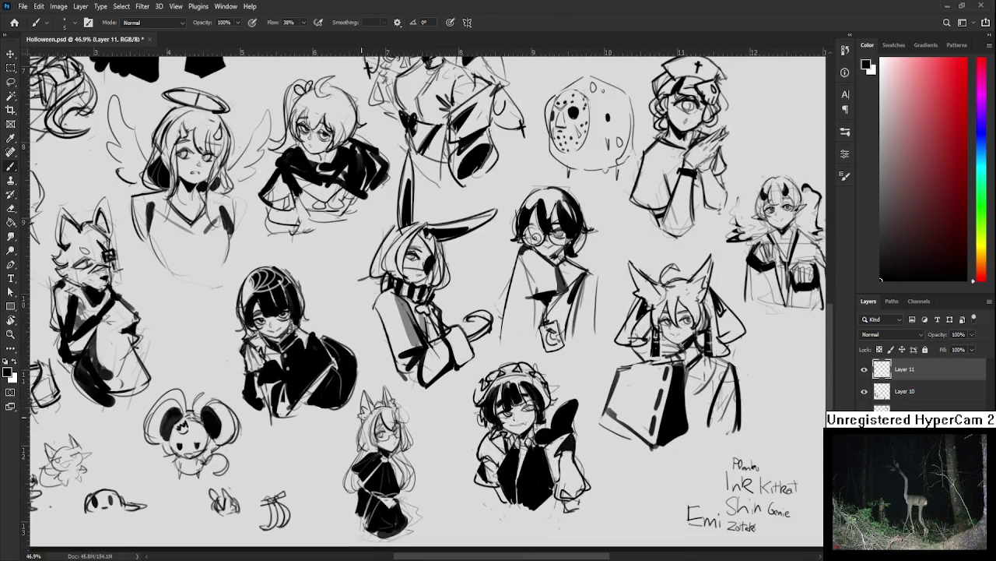
pyautogui.press('l')
pyautogui.moveTo(363, 384); pyautogui.dragTo(395, 384)
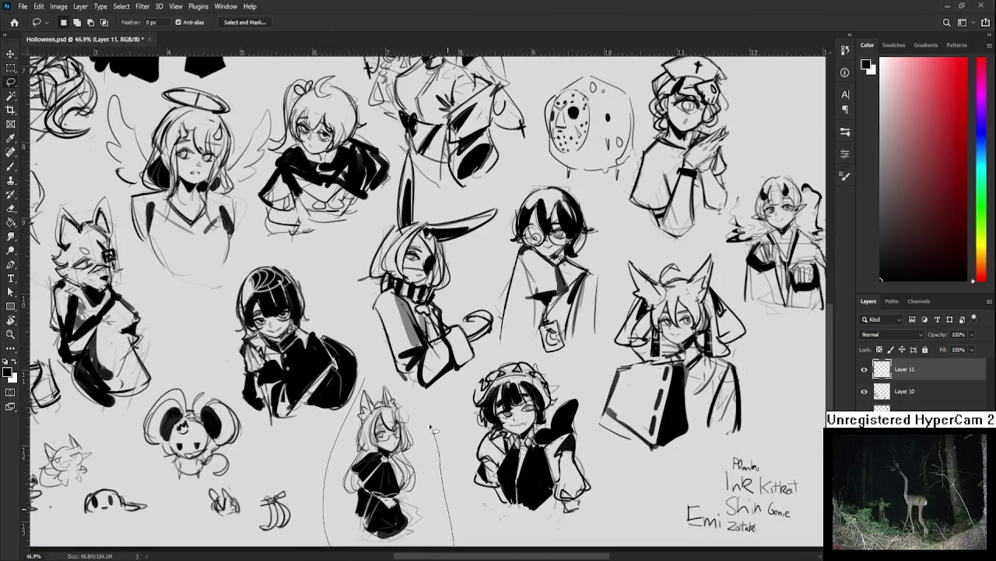
# Scale the outlined cat-eared girl sketch up slightly.
pyautogui.hotkey('ctrl', 't')
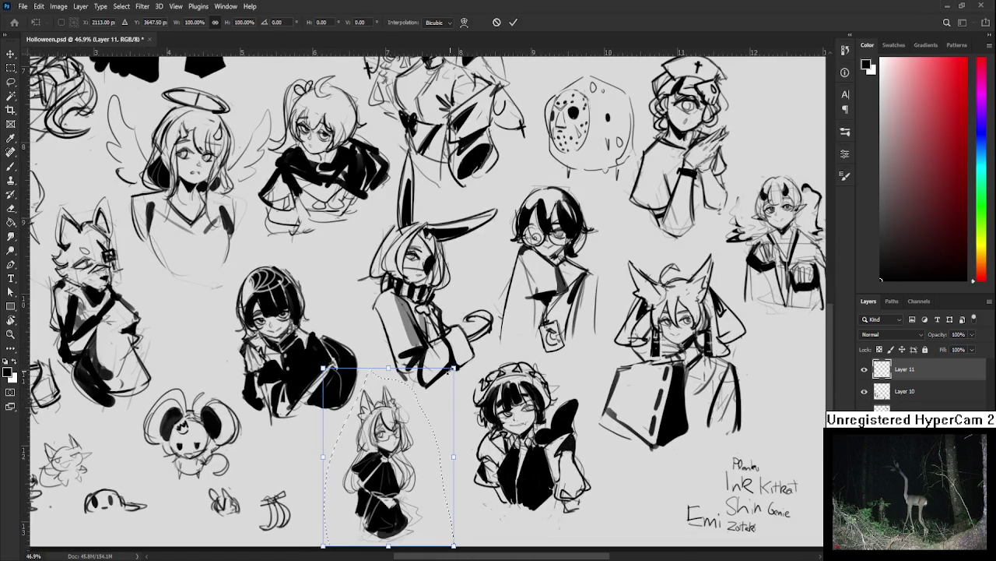
pyautogui.moveTo(456, 371); pyautogui.dragTo(467, 350)
pyautogui.press('Return')
pyautogui.scroll(-2, 454, 432)
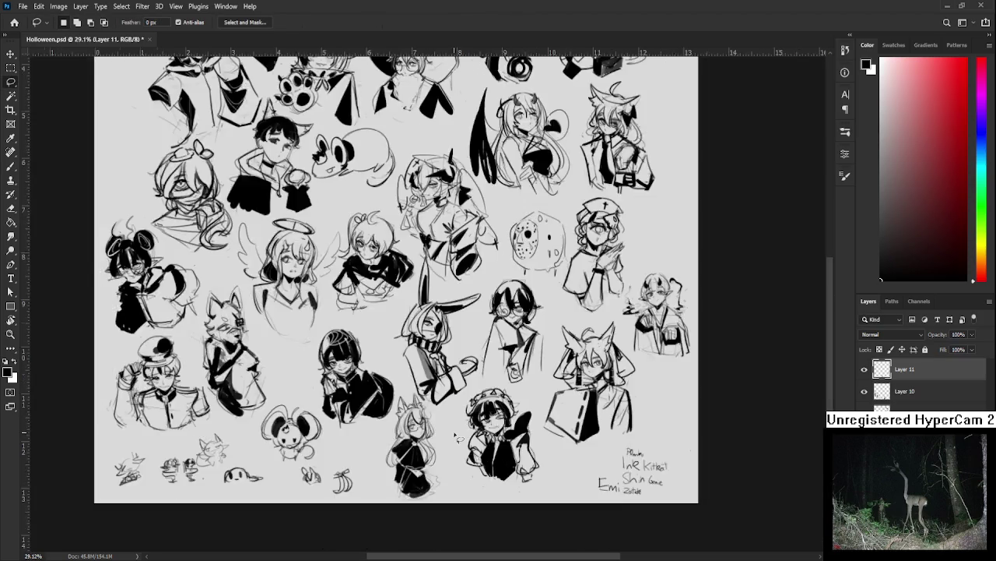
pyautogui.scroll(-2, 454, 432)
pyautogui.scroll(1, 459, 436)
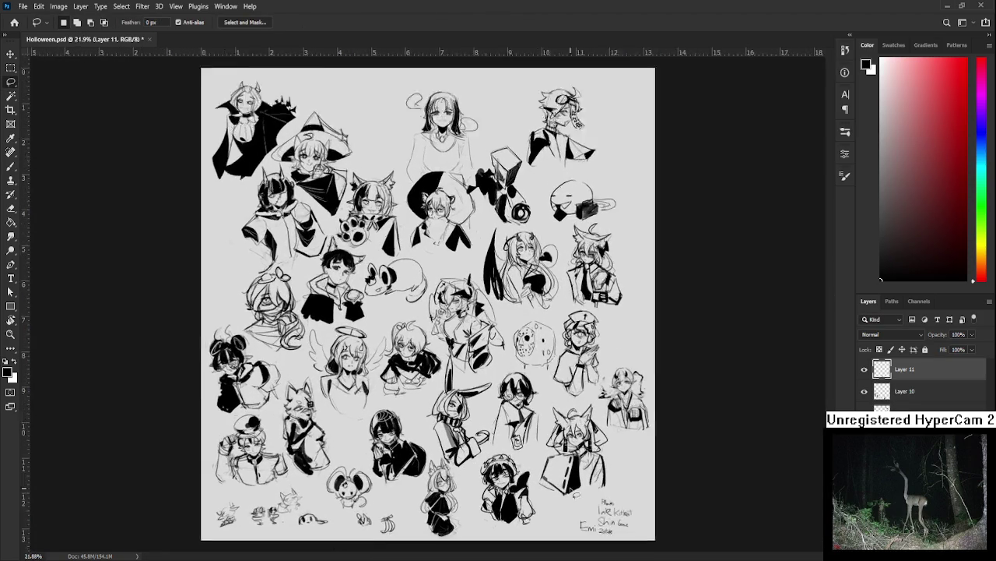
pyautogui.scroll(2, 545, 483)
pyautogui.scroll(1, 603, 526)
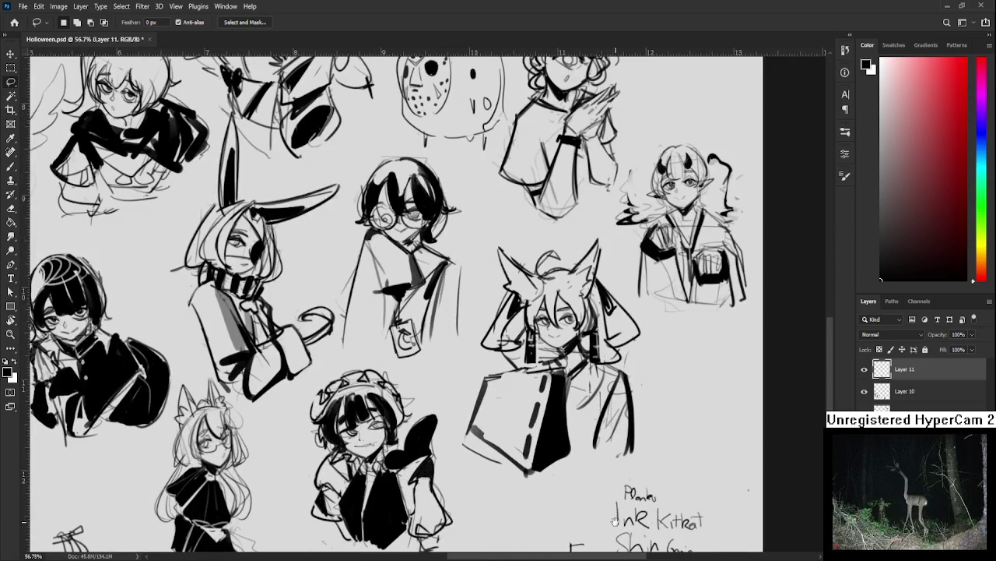
pyautogui.scroll(1, 603, 526)
pyautogui.scroll(1, 603, 526)
# Erase two of the signature names with an enlarged eraser.
pyautogui.press('e')
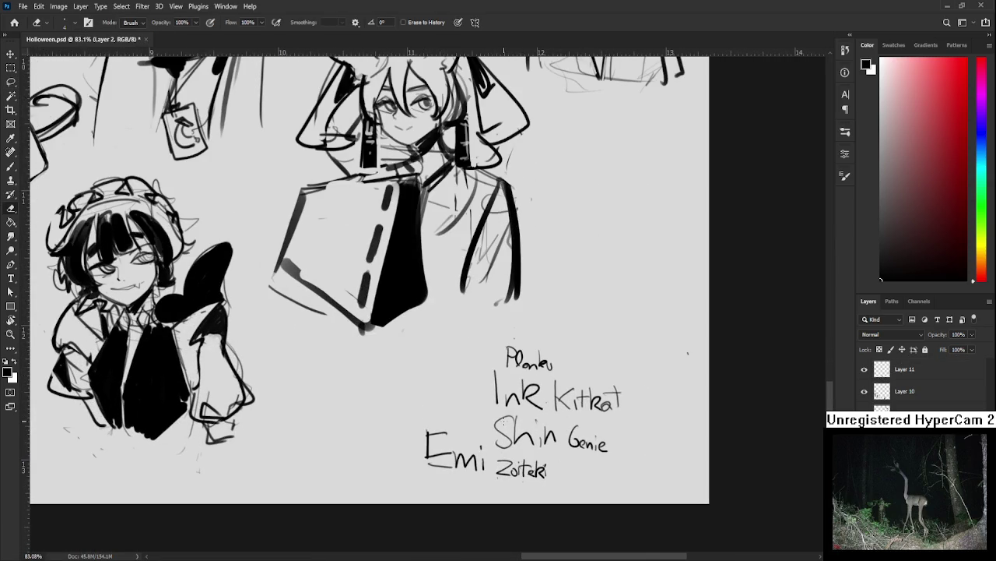
pyautogui.press(']')
pyautogui.press(']')
pyautogui.press(']')
pyautogui.moveTo(498, 430)
pyautogui.mouseDown()
pyautogui.moveTo(509, 462)
pyautogui.moveTo(541, 468)
pyautogui.moveTo(529, 317)
pyautogui.moveTo(557, 383)
pyautogui.moveTo(543, 425)
pyautogui.mouseUp()
# Move the top signature names left and down, then reposition the first name.
pyautogui.press('l')
pyautogui.hotkey('ctrl', 't')
pyautogui.moveTo(519, 390); pyautogui.dragTo(386, 437)
pyautogui.press('Return')
pyautogui.hotkey('ctrl', 'd')
pyautogui.moveTo(371, 374)
pyautogui.mouseDown()
pyautogui.moveTo(430, 411)
pyautogui.moveTo(352, 417)
pyautogui.moveTo(319, 443)
pyautogui.mouseUp()
pyautogui.hotkey('ctrl', 't')
pyautogui.press('Return')
pyautogui.hotkey('ctrl', 'd')
# Move the last two signature names down into the bottom row.
pyautogui.moveTo(528, 420)
pyautogui.mouseDown()
pyautogui.moveTo(662, 422)
pyautogui.moveTo(523, 417)
pyautogui.mouseUp()
pyautogui.hotkey('ctrl', 't')
pyautogui.moveTo(606, 400)
pyautogui.mouseDown()
pyautogui.moveTo(511, 438)
pyautogui.moveTo(541, 459)
pyautogui.mouseUp()
pyautogui.press('Return')
pyautogui.hotkey('ctrl', 'd')
pyautogui.moveTo(603, 360); pyautogui.dragTo(576, 487)
pyautogui.hotkey('ctrl', 't')
pyautogui.moveTo(555, 425)
pyautogui.mouseDown()
pyautogui.moveTo(550, 441)
pyautogui.moveTo(557, 430)
pyautogui.mouseUp()
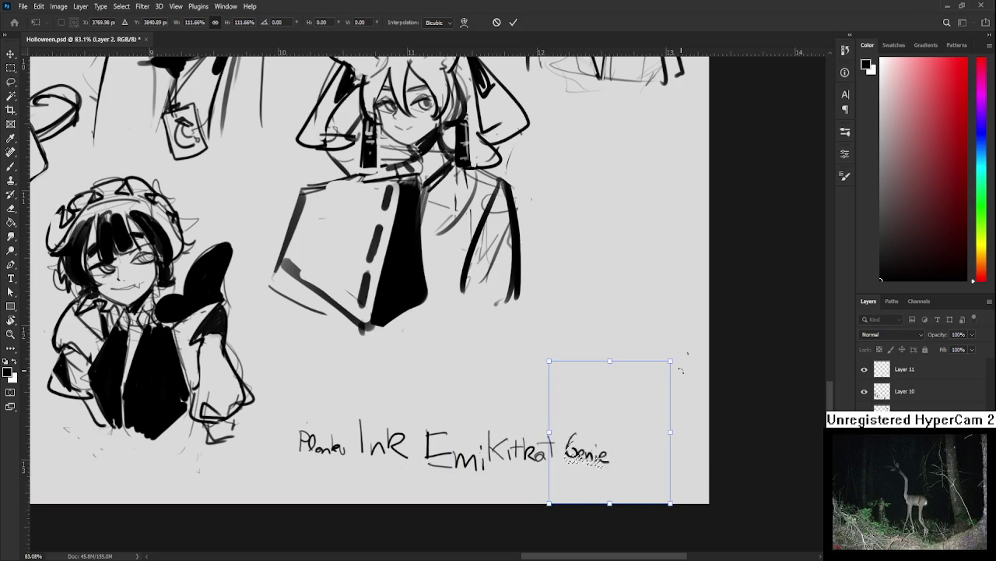
pyautogui.press('Return')
pyautogui.scroll(-3, 660, 463)
pyautogui.scroll(-3, 592, 452)
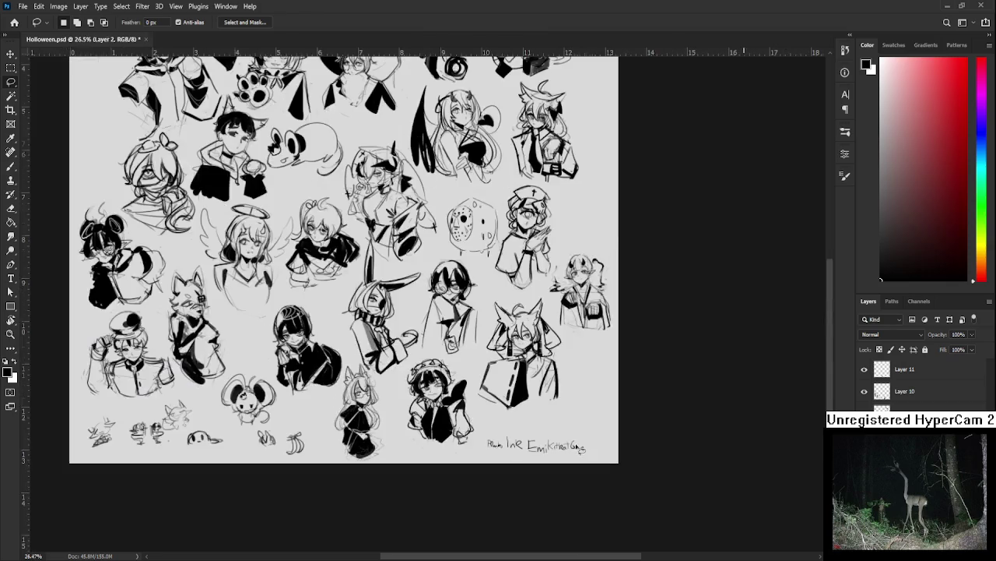
pyautogui.scroll(1, 581, 449)
pyautogui.scroll(-2, 591, 459)
pyautogui.scroll(-2, 591, 460)
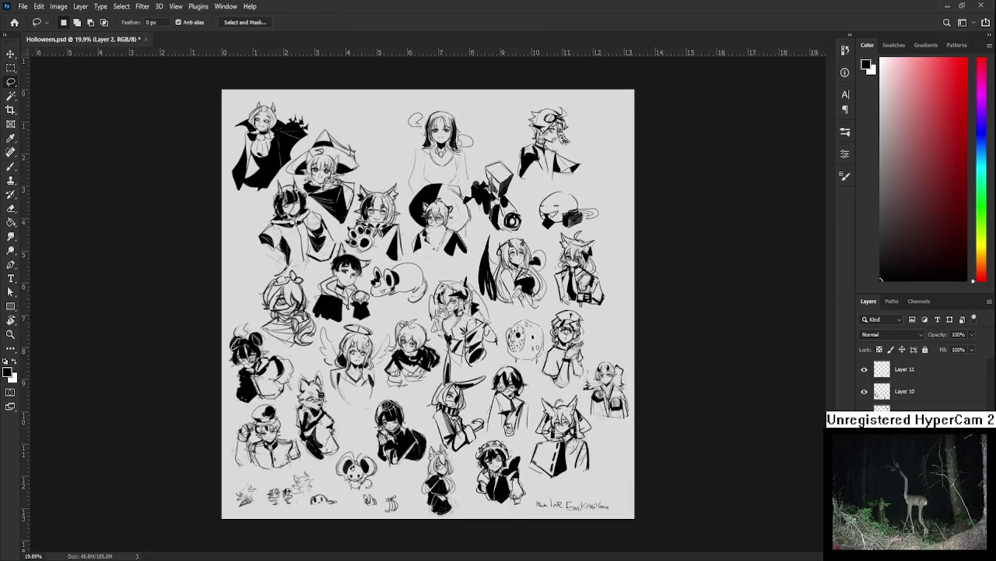
pyautogui.scroll(2, 483, 422)
pyautogui.scroll(-1, 483, 422)
pyautogui.scroll(-1, 483, 422)
pyautogui.scroll(2, 514, 352)
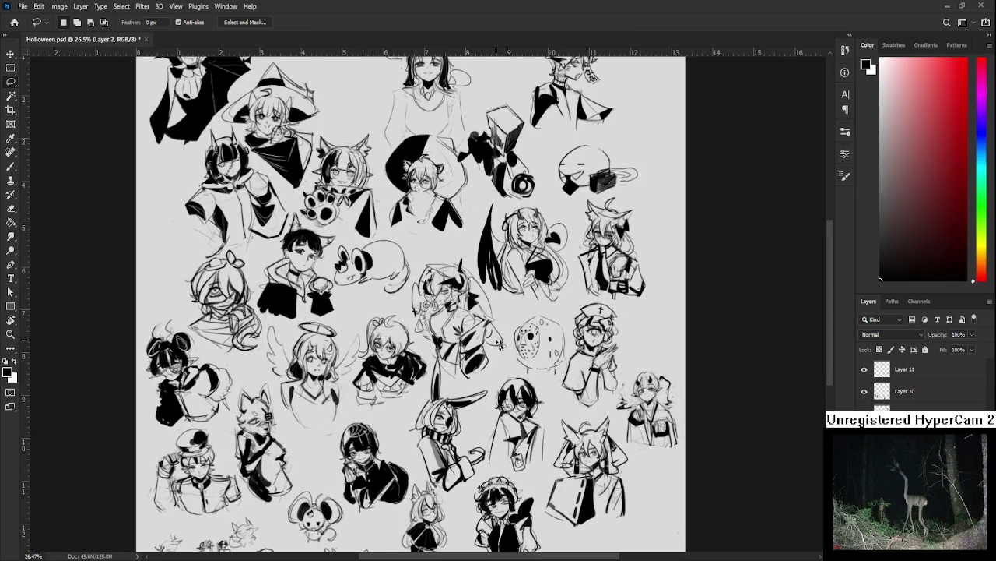
pyautogui.scroll(-1, 500, 345)
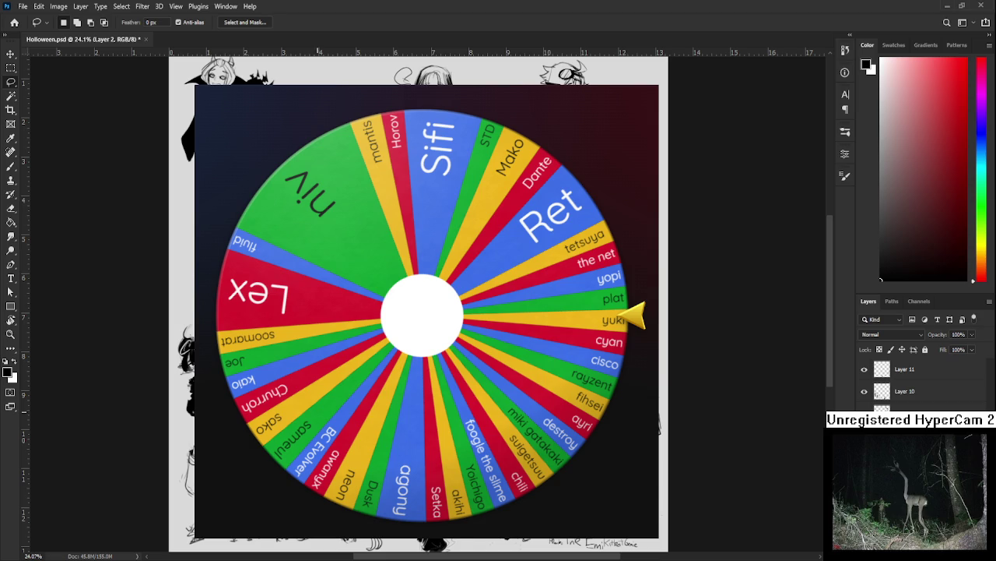
# Scroll through the Wheel of Names page to review the wheel and its entries.
pyautogui.scroll(5, 429, 304)
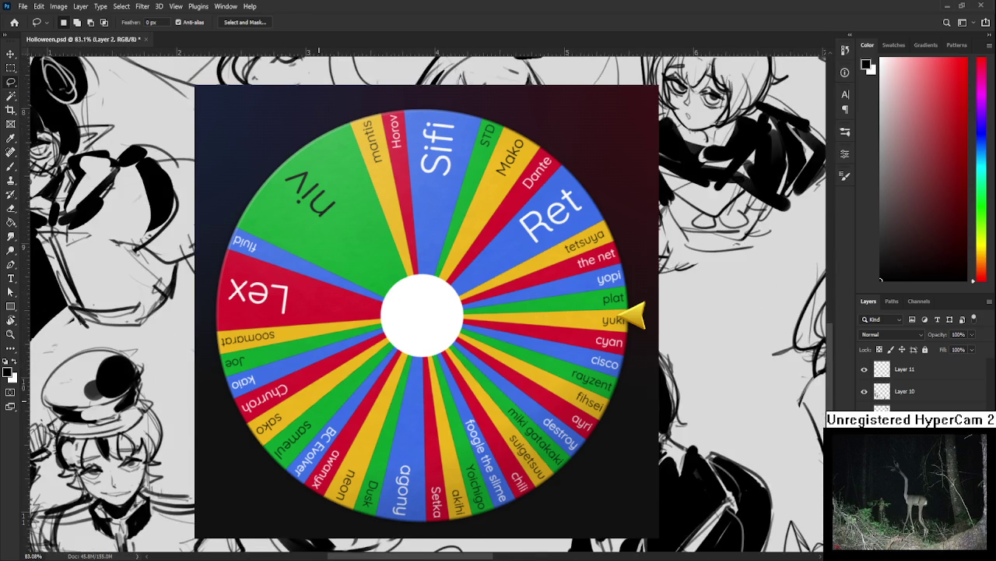
pyautogui.scroll(-2, 429, 304)
pyautogui.scroll(-2, 428, 303)
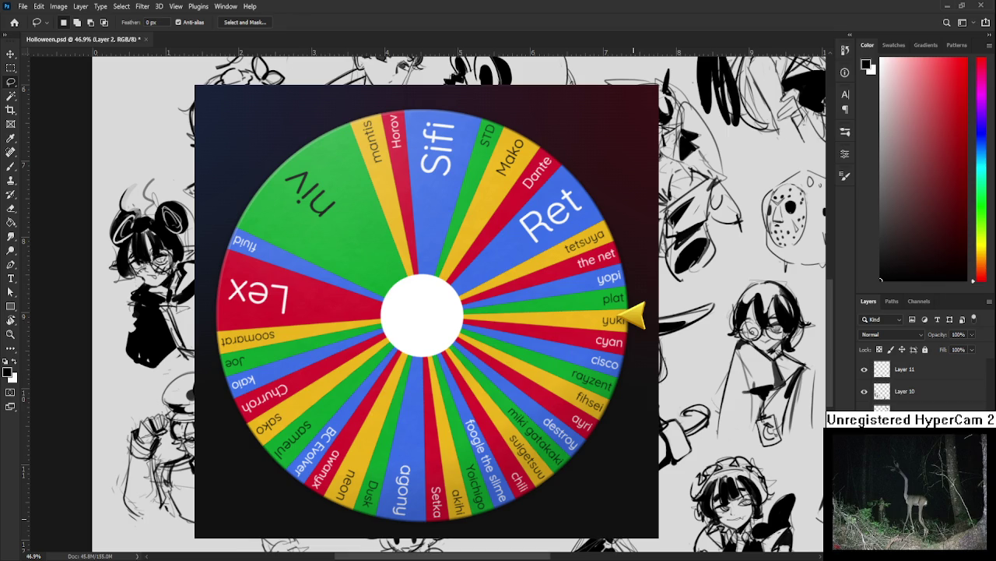
pyautogui.scroll(-2, 774, 459)
pyautogui.scroll(-1, 774, 459)
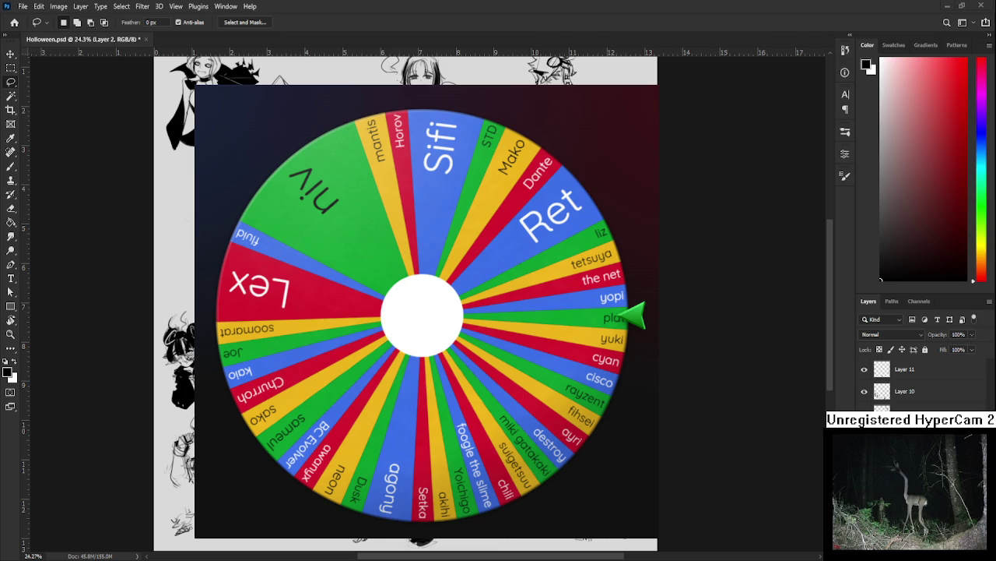
pyautogui.scroll(-2, 427, 311)
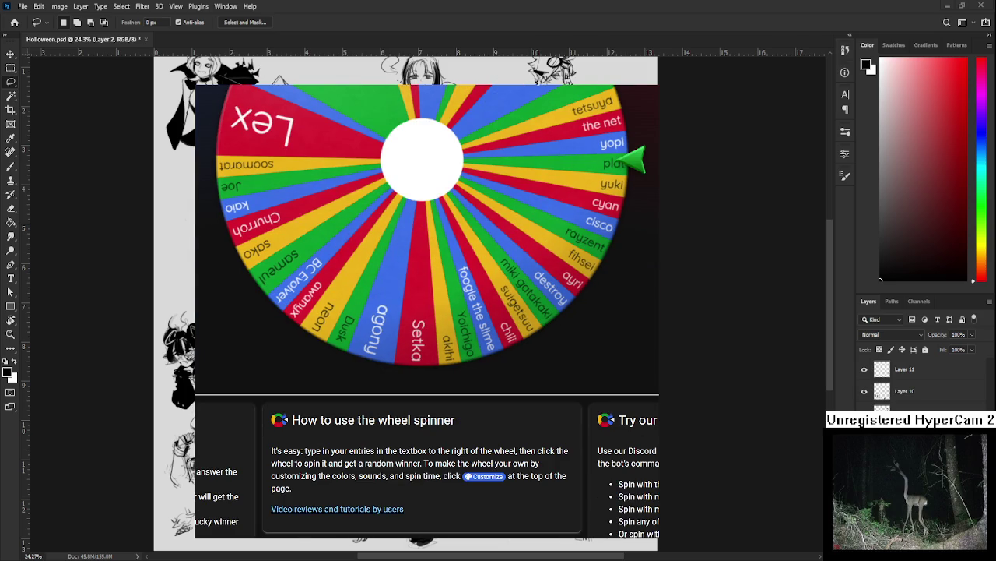
# Scroll back up the Wheel of Names page toward the entries list.
pyautogui.scroll(2, 427, 312)
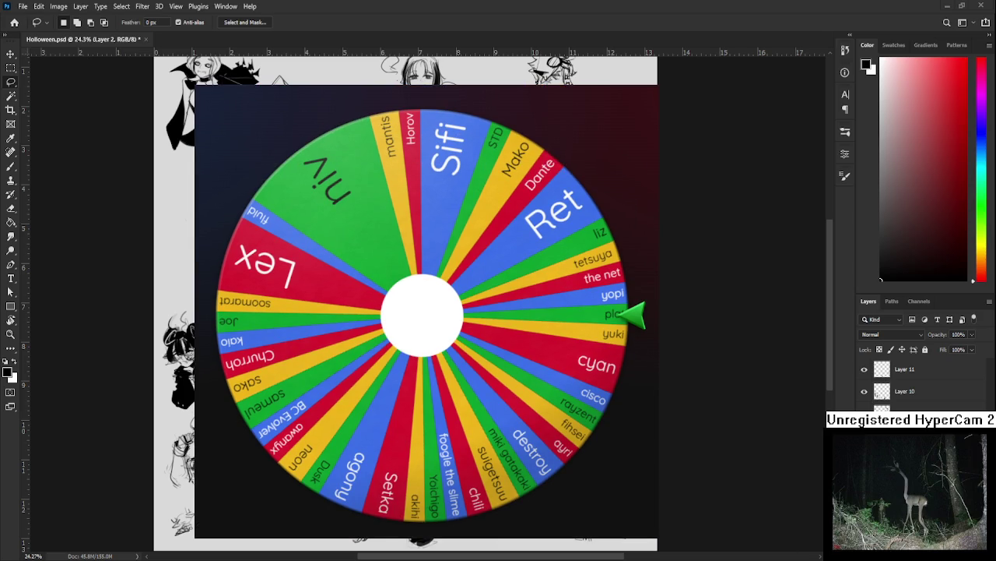
pyautogui.click(419, 310)
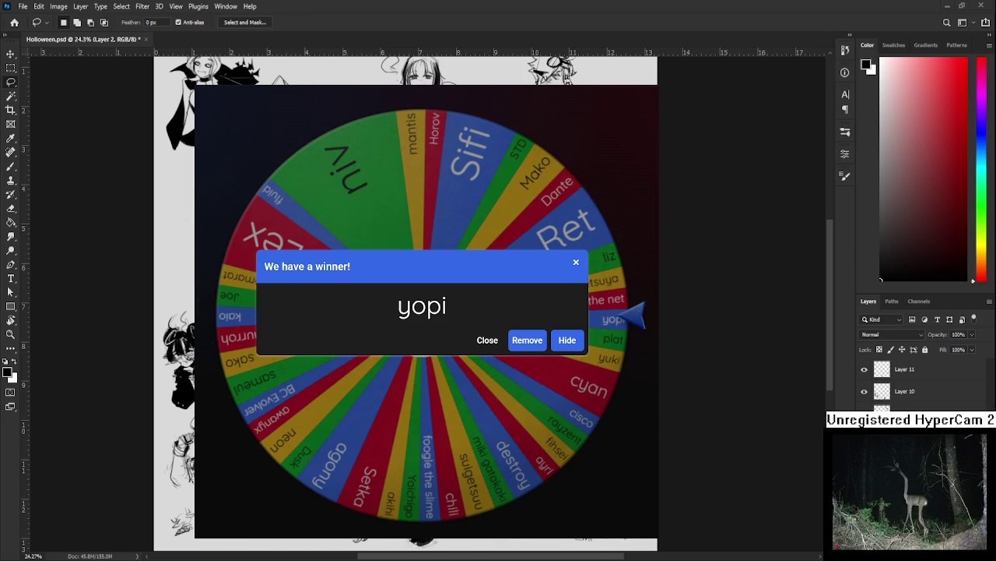
pyautogui.scroll(3, 817, 477)
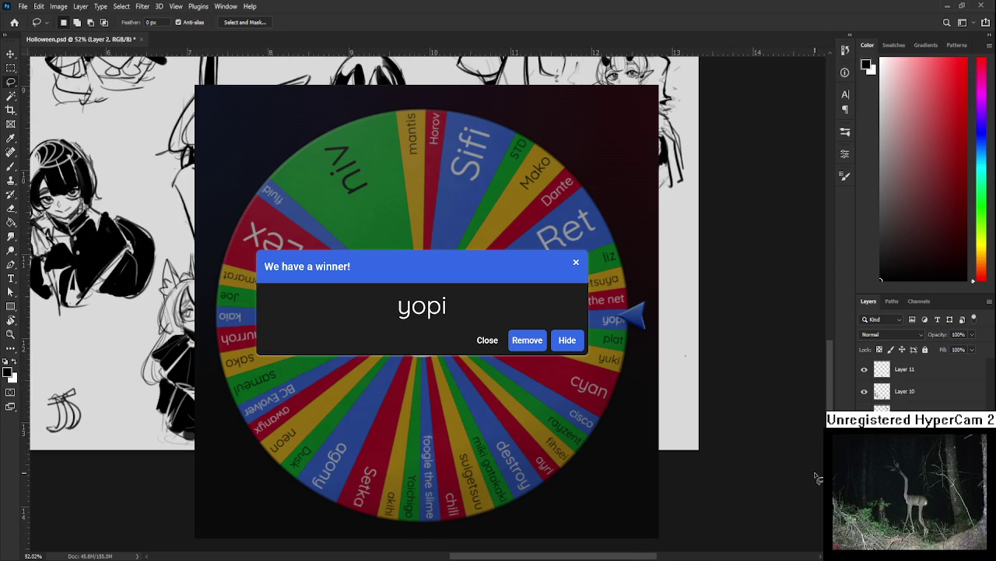
pyautogui.hscroll(2, 816, 477)
pyautogui.press('b')
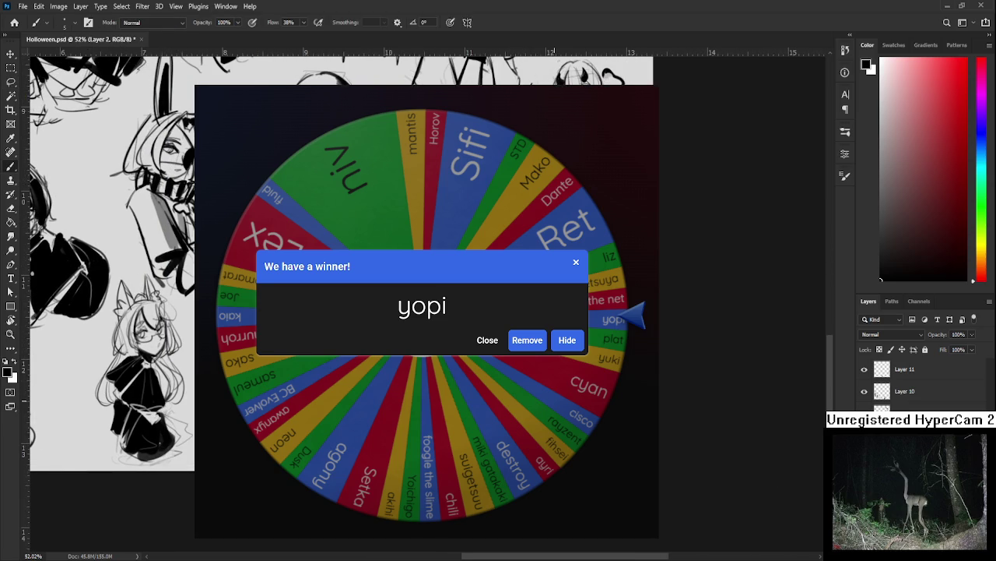
pyautogui.scroll(-3, 666, 509)
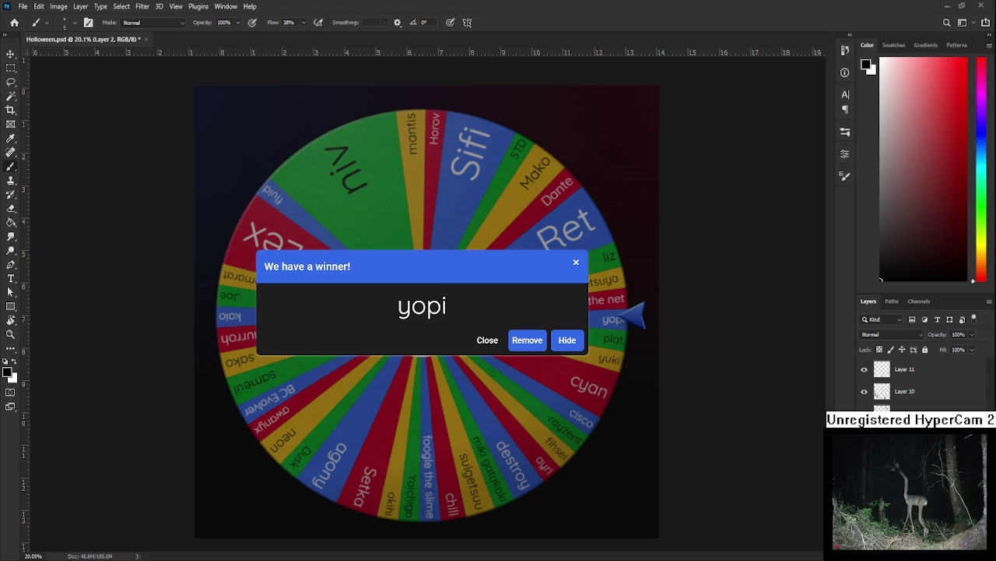
pyautogui.click(520, 345)
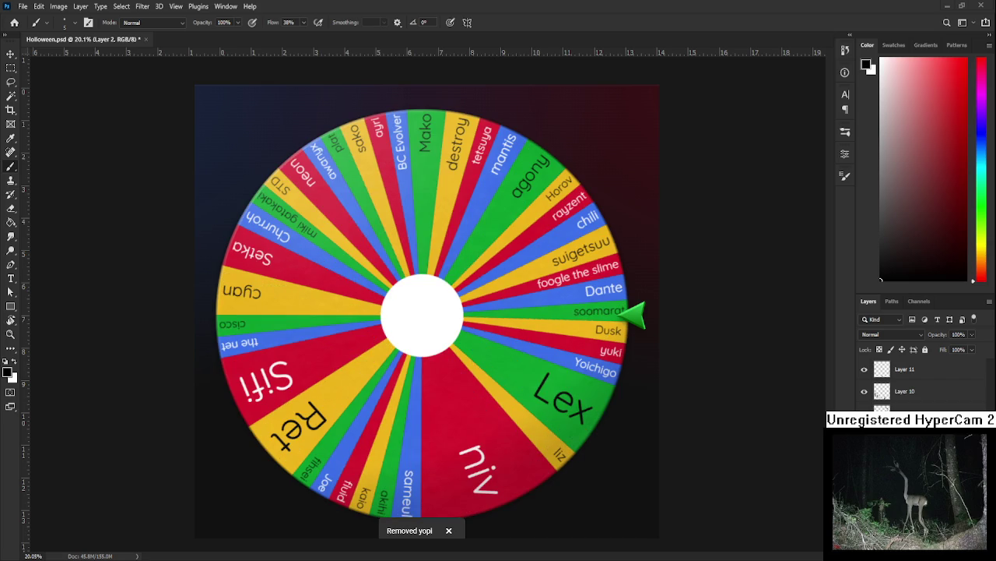
# Spin the wheel again and remove the new winner, Dante, from the entries.
pyautogui.click(488, 378)
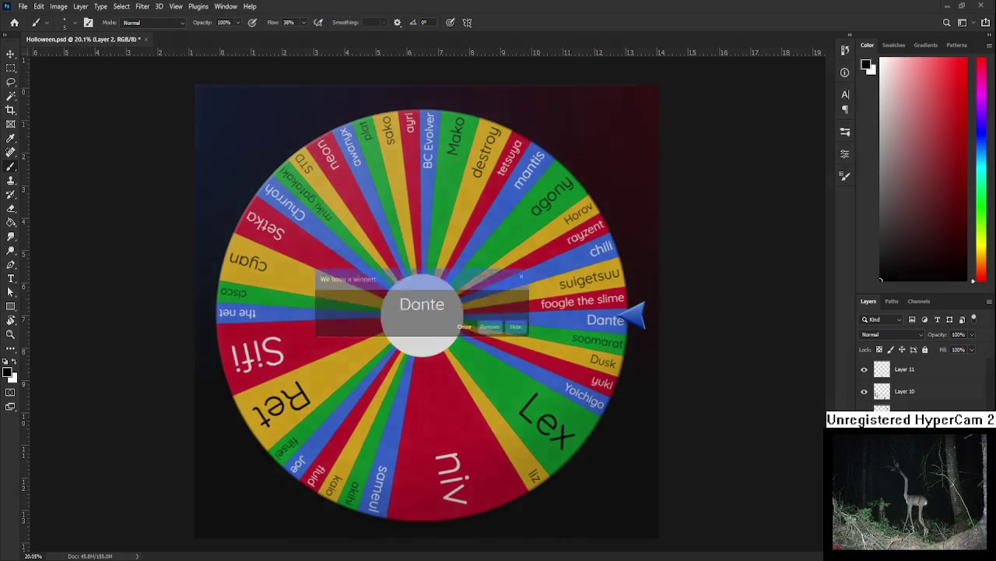
pyautogui.click(527, 342)
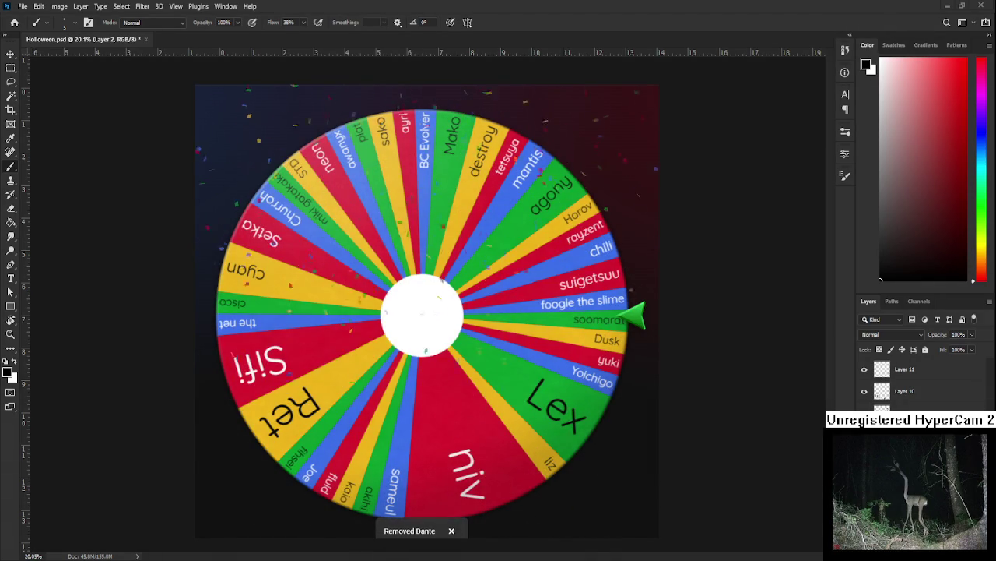